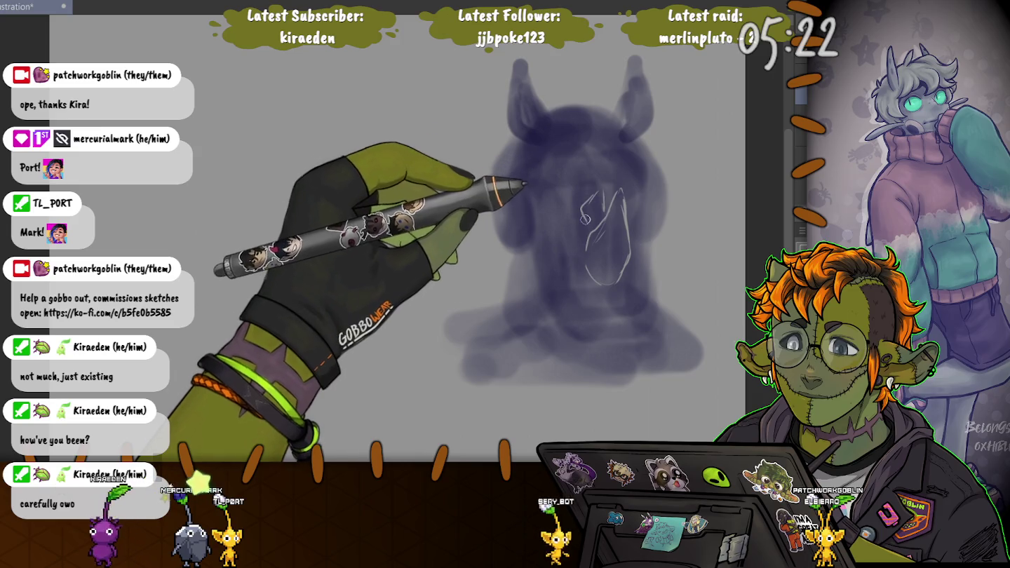
Add a curved sketch line beside the creature's face over the purple silhouette
drag(593, 221, 597, 191)
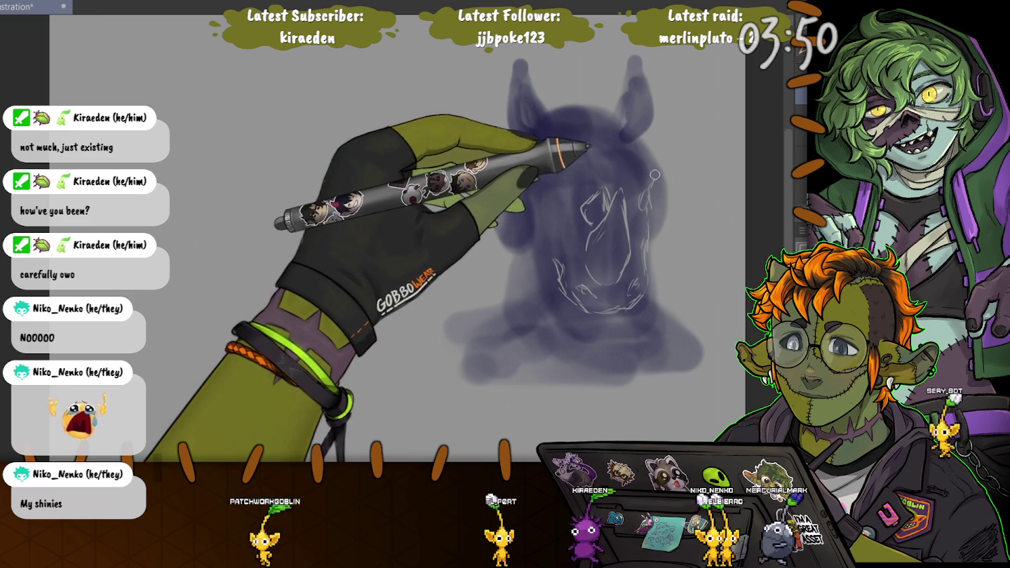
Sketch an arc across the head top, adjust the brush size, then delete the whole sketch
drag(633, 150, 544, 180)
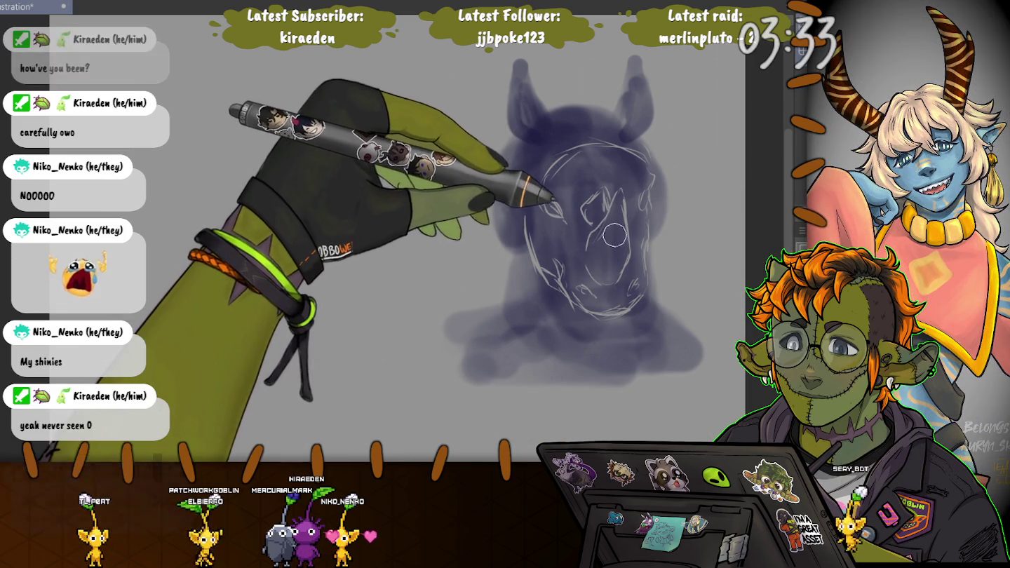
key(bracketright)
key(bracketright)
key(bracketright)
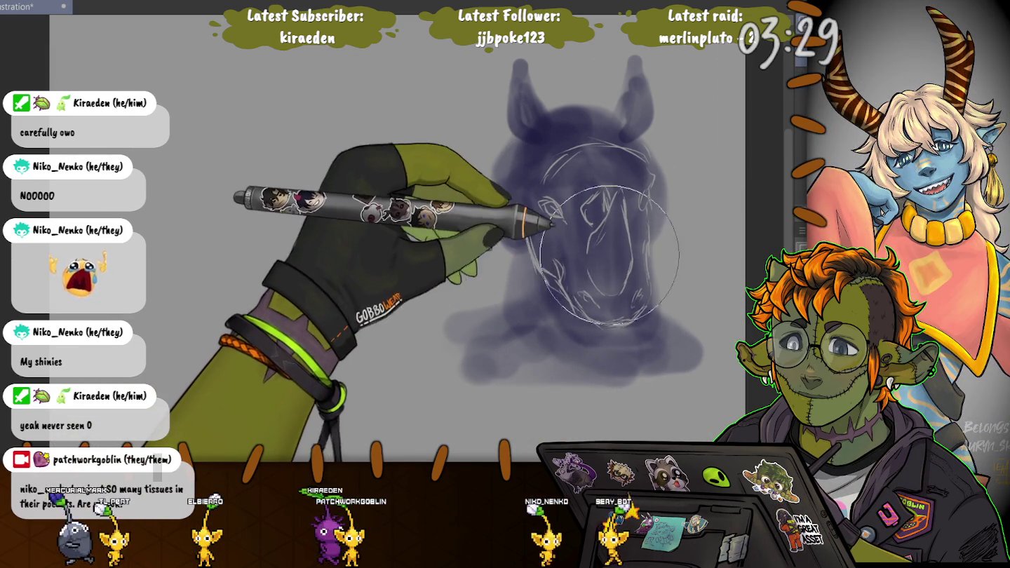
key(bracketleft)
key(bracketleft)
key(bracketleft)
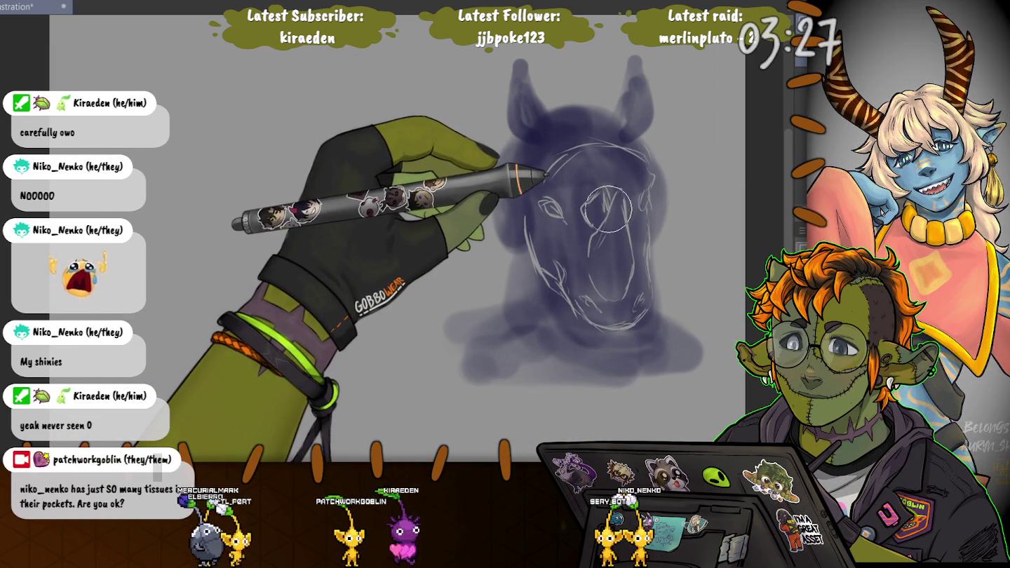
key(bracketright)
key(bracketright)
key(bracketright)
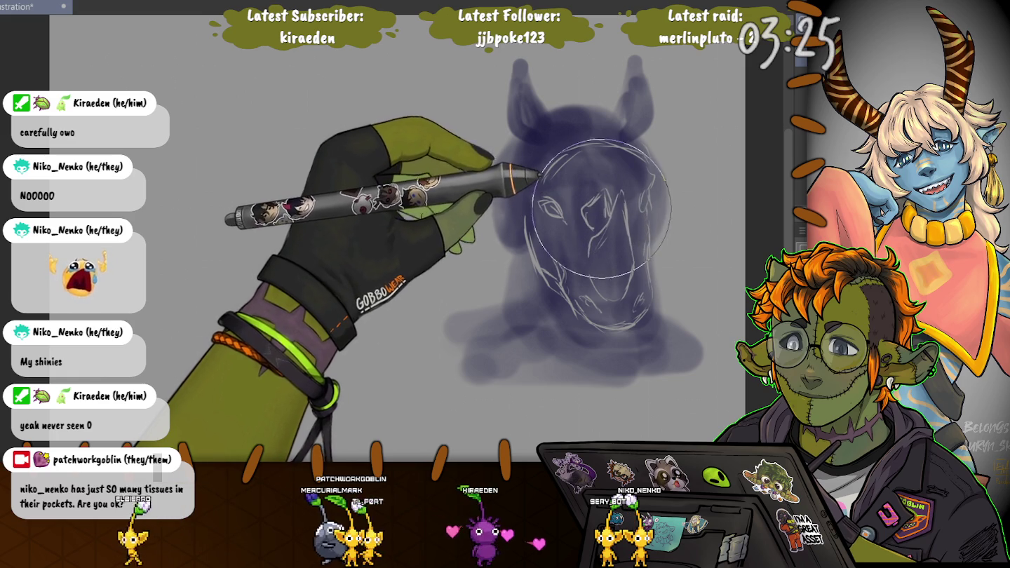
key(bracketleft)
key(bracketleft)
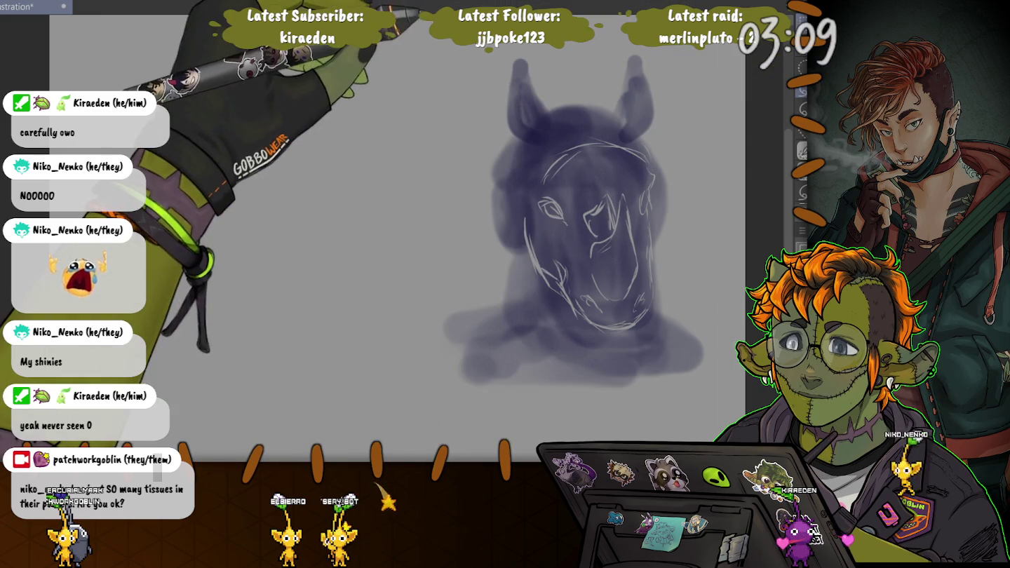
key(Delete)
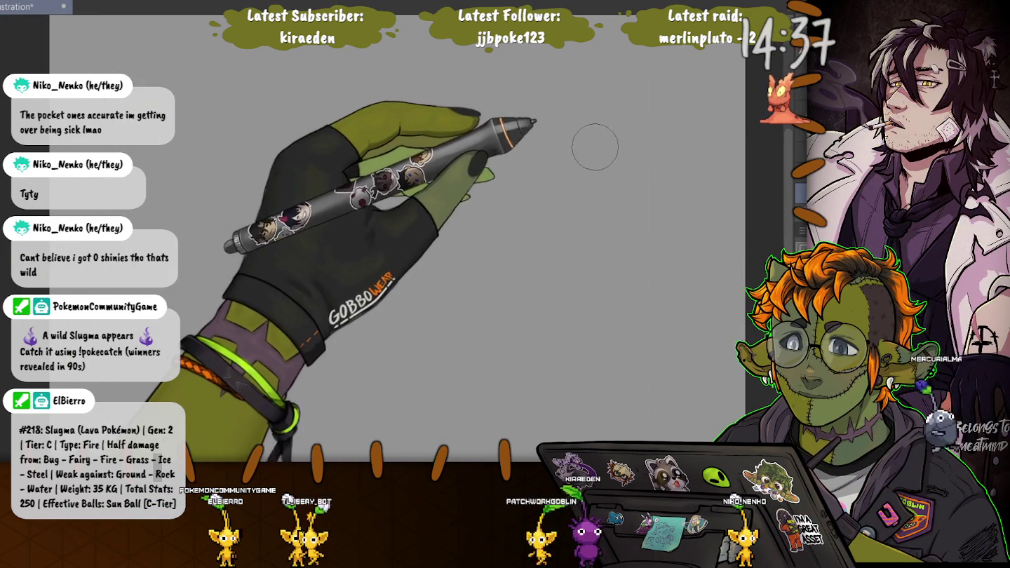
drag(603, 204, 522, 182)
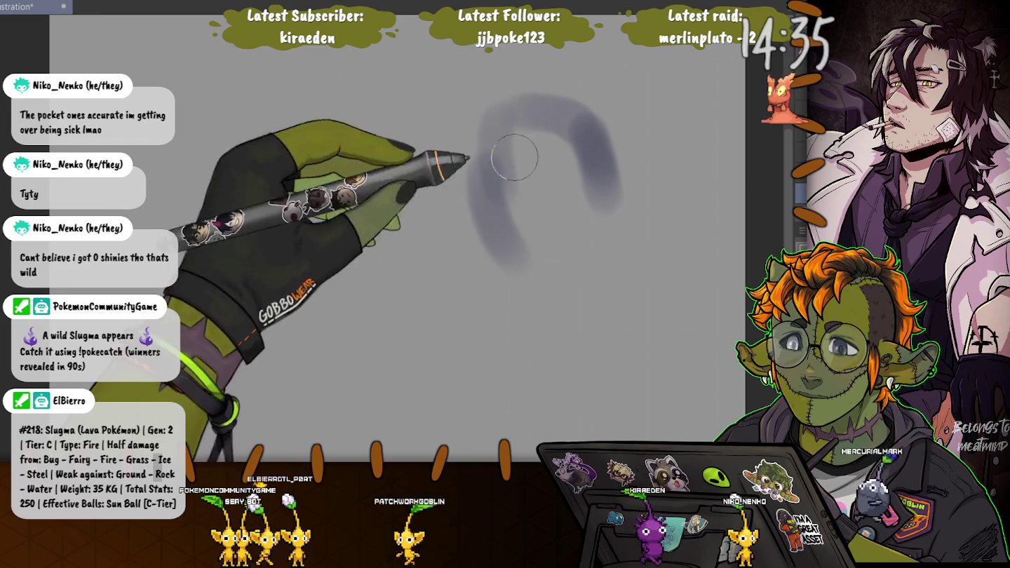
Block in a solid oval purple head blob with an ear at top-left and a darker left edge
drag(505, 253, 624, 204)
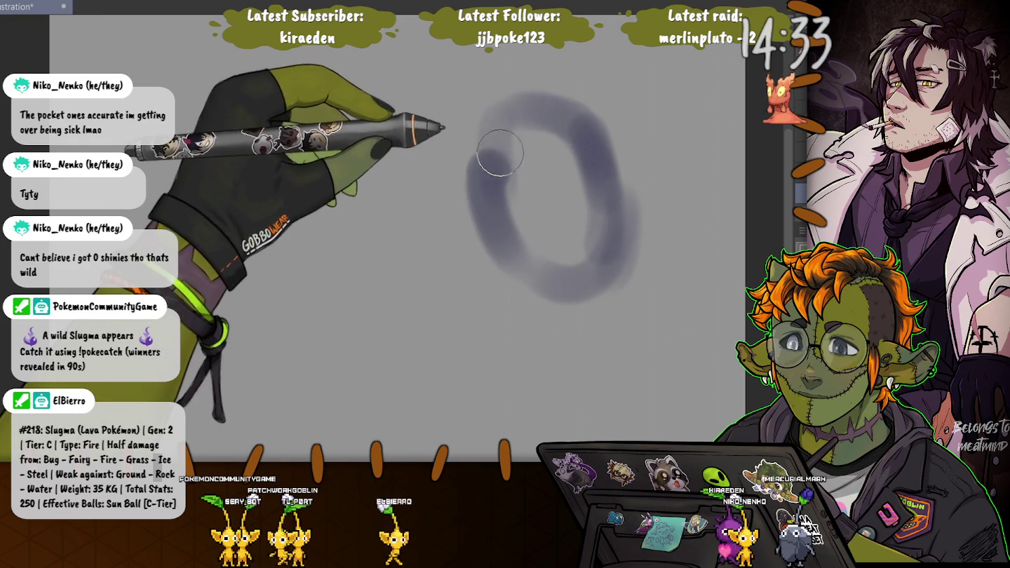
mouse_move(498, 161)
mouse_down()
mouse_move(570, 252)
mouse_move(534, 232)
mouse_move(486, 114)
mouse_move(558, 85)
mouse_move(617, 231)
mouse_move(541, 95)
mouse_up()
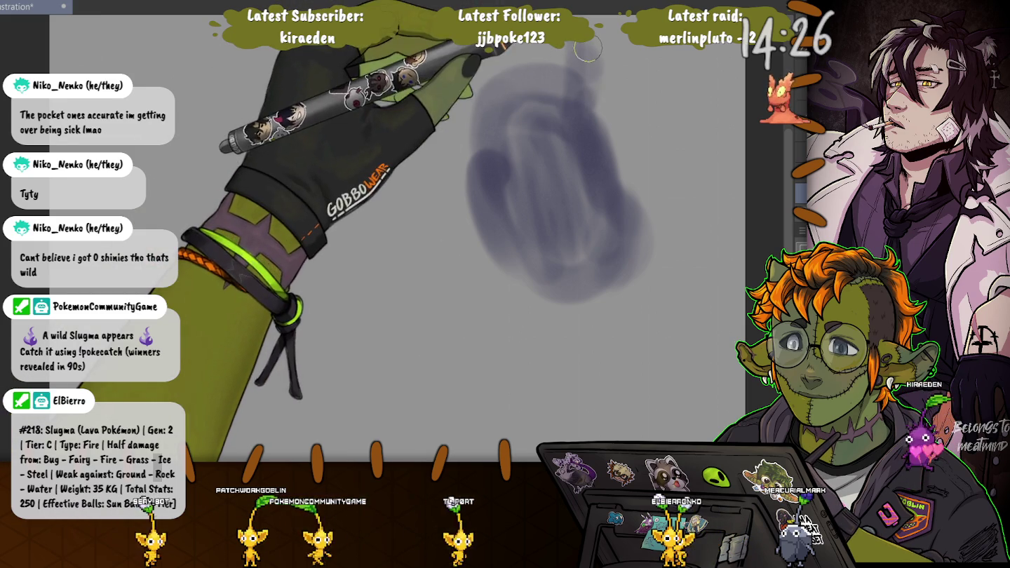
drag(483, 98, 460, 56)
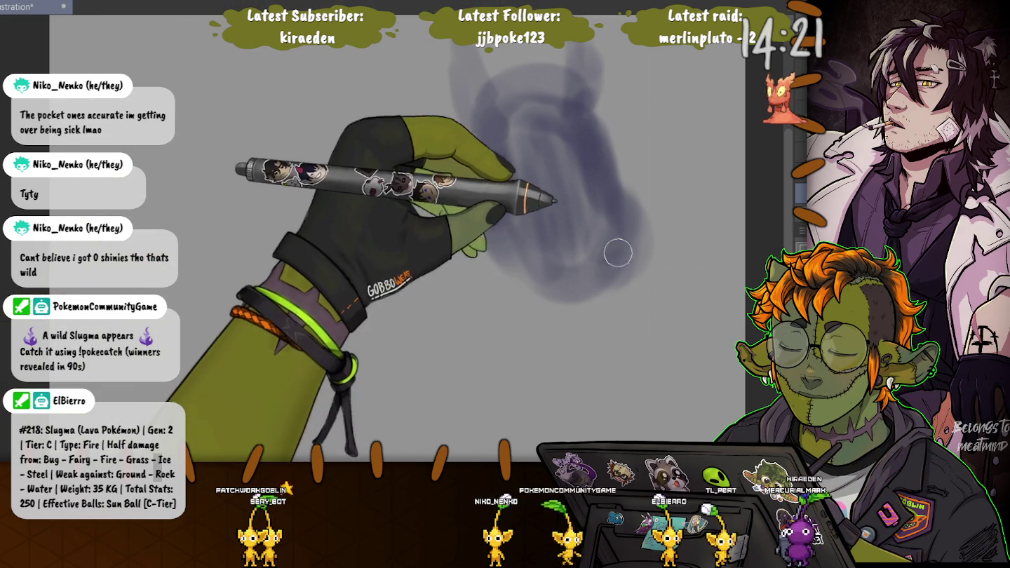
mouse_move(469, 193)
mouse_down()
mouse_move(482, 294)
mouse_move(543, 338)
mouse_up()
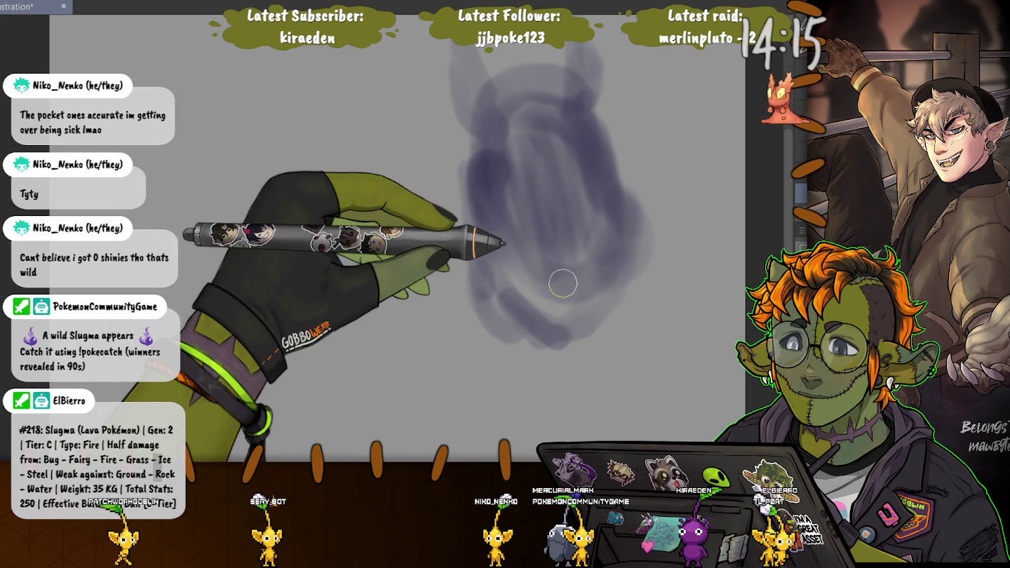
mouse_move(562, 283)
mouse_down()
mouse_move(656, 190)
mouse_move(341, 96)
mouse_up()
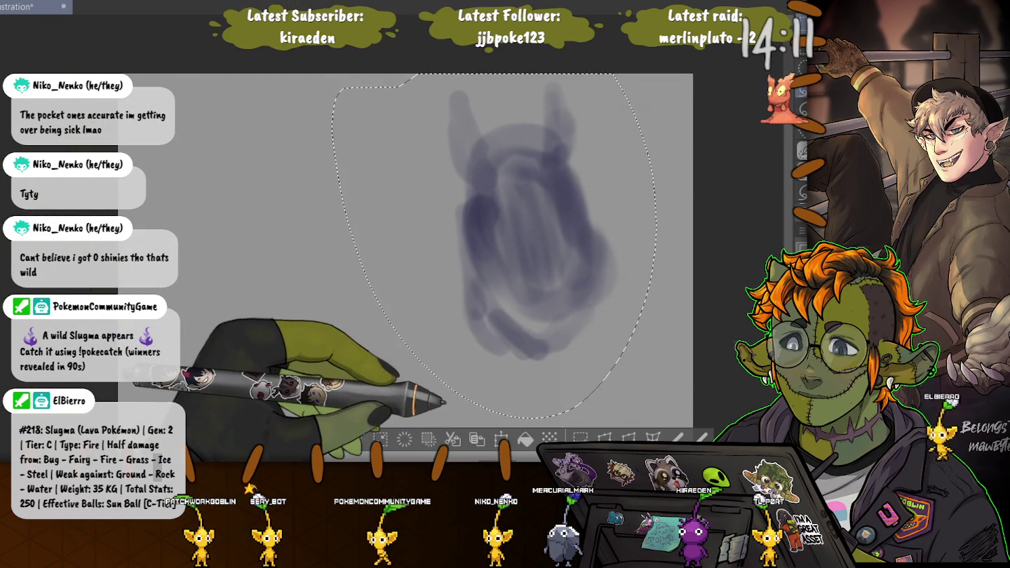
Start a transform on the lassoed blob, cancel it, and clear the selection
key(ctrl+t)
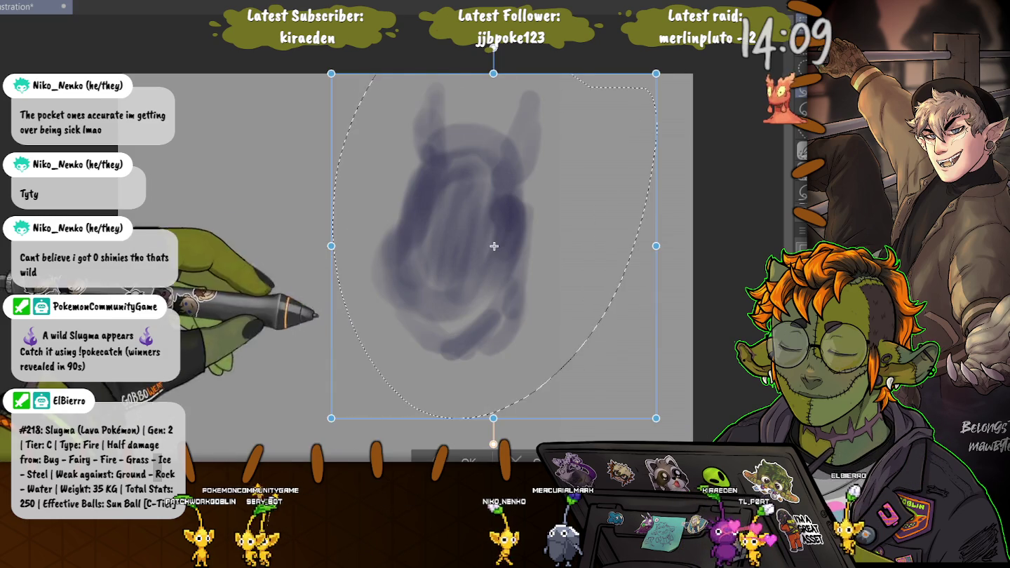
key(Escape)
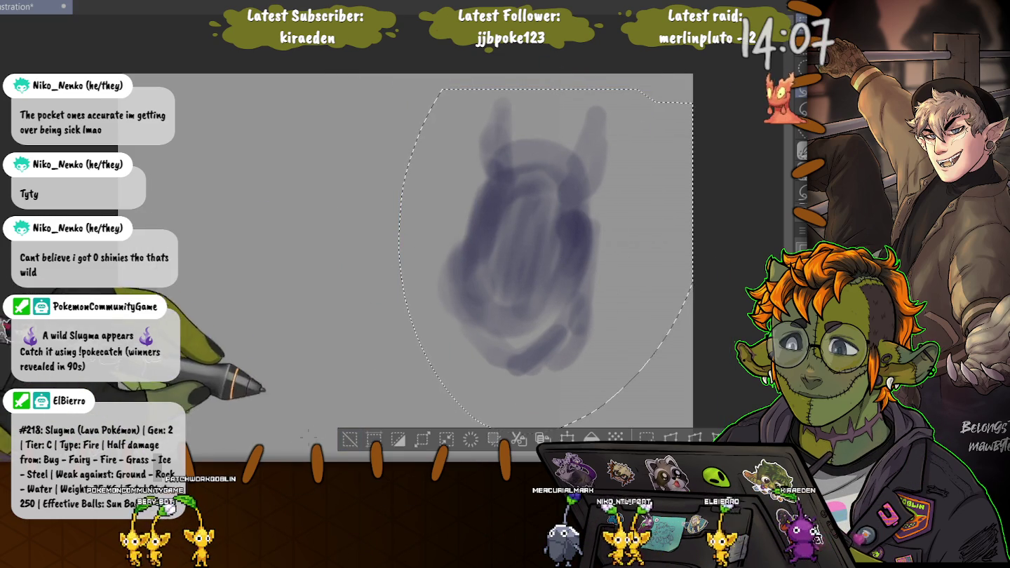
key(ctrl+d)
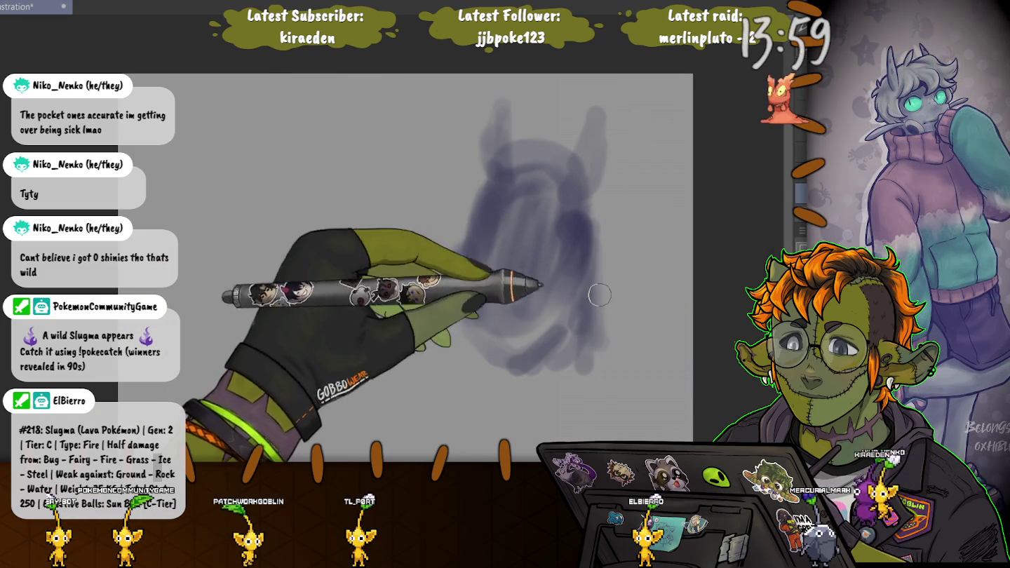
Fill out the blob's lower and left sides and add strokes between the horns, varying brush size
drag(611, 368, 557, 390)
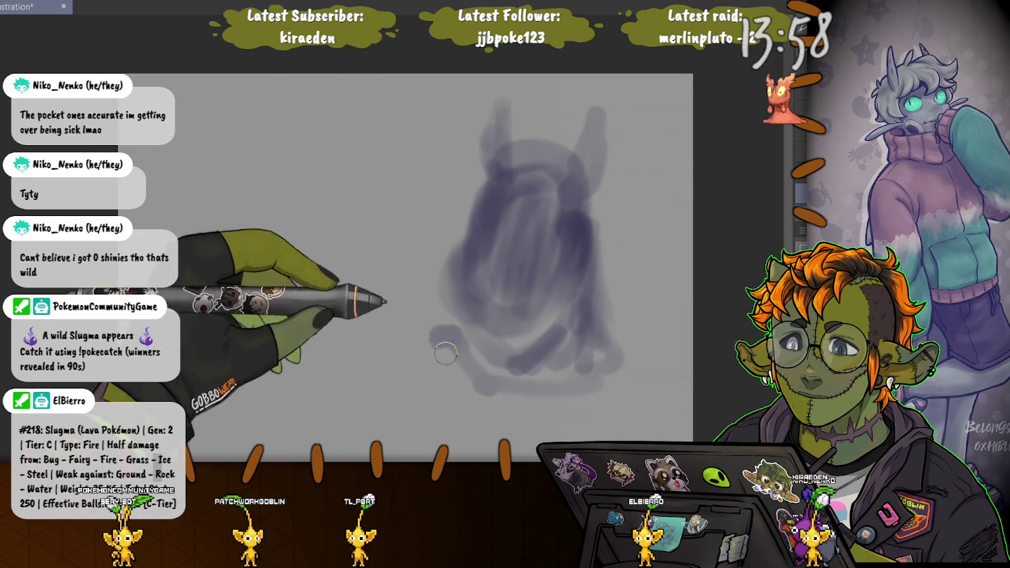
key(bracketright)
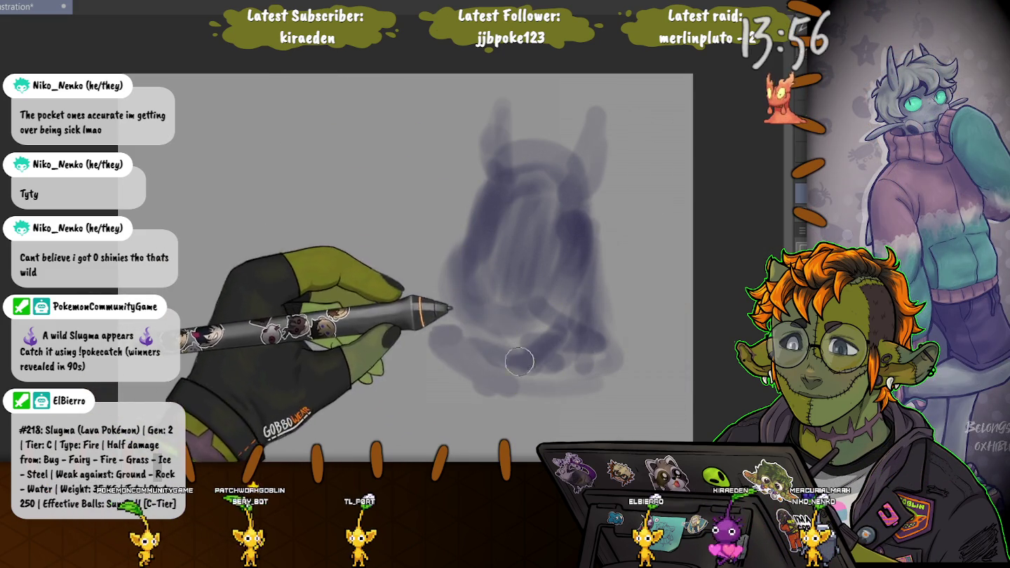
mouse_move(594, 362)
mouse_down()
mouse_move(458, 406)
mouse_move(382, 356)
mouse_move(475, 279)
mouse_move(505, 283)
mouse_up()
key(bracketleft)
key(bracketleft)
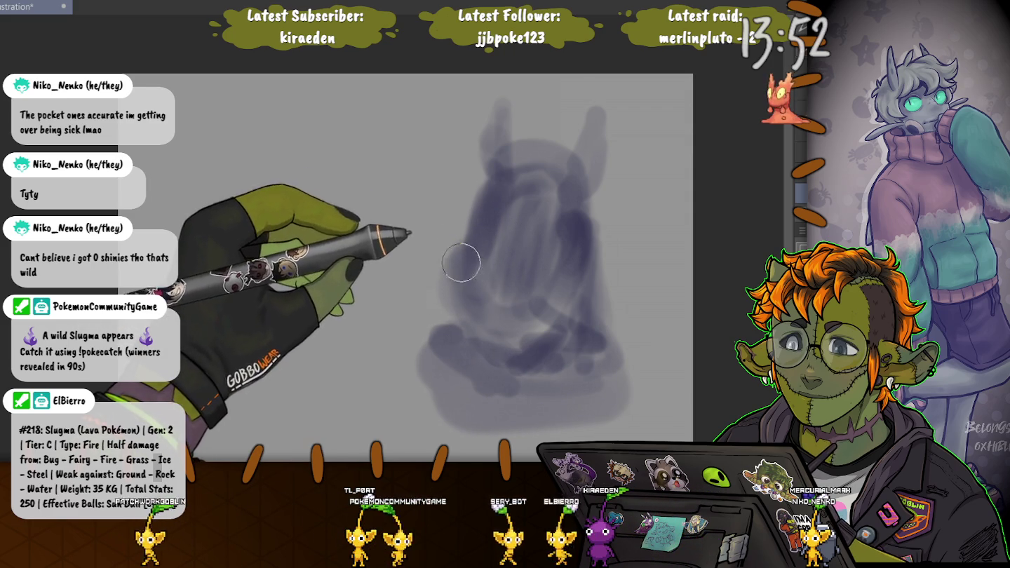
mouse_move(470, 302)
mouse_down()
mouse_move(501, 276)
mouse_move(476, 293)
mouse_move(514, 234)
mouse_move(492, 189)
mouse_move(518, 244)
mouse_up()
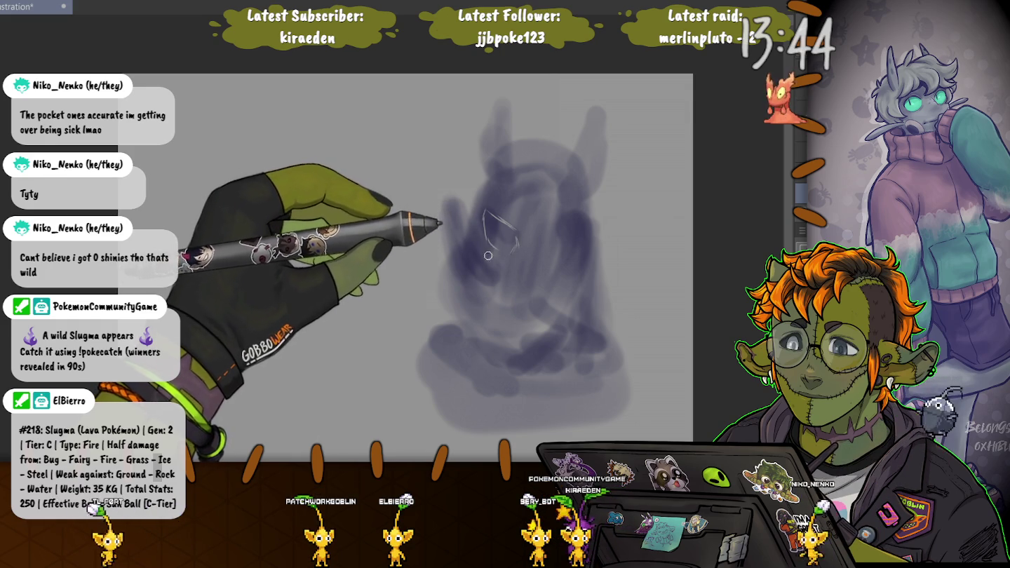
Sketch the head's curved left contour, a short face detail, and a large circle around the head
mouse_move(451, 206)
mouse_down()
mouse_move(463, 277)
mouse_move(476, 284)
mouse_up()
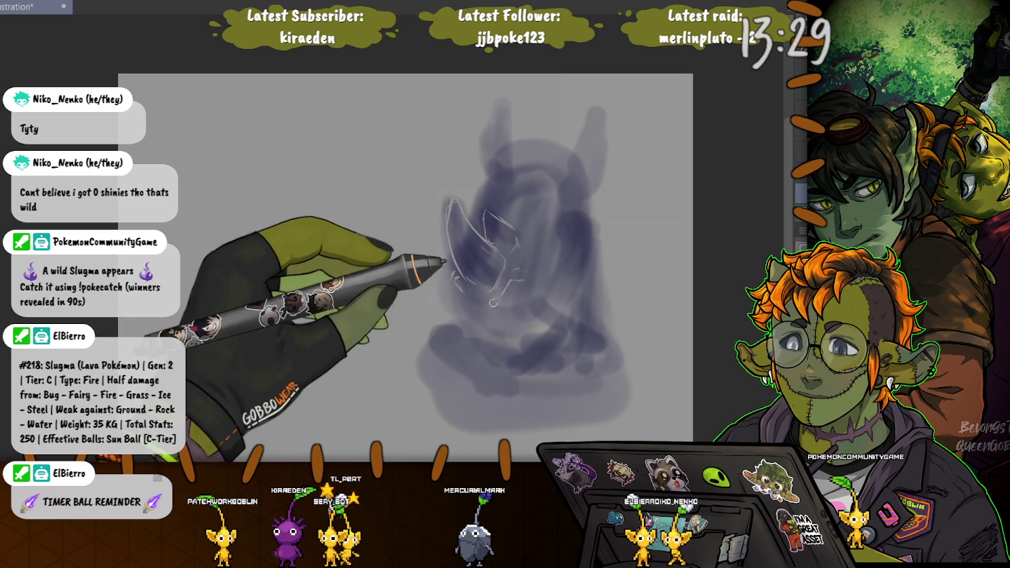
drag(506, 309, 471, 309)
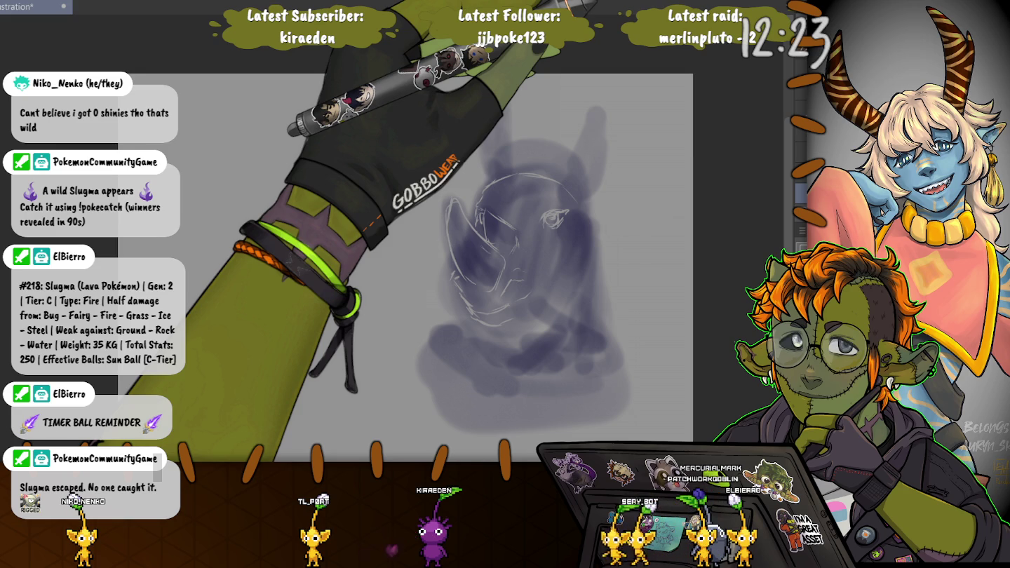
drag(536, 309, 543, 241)
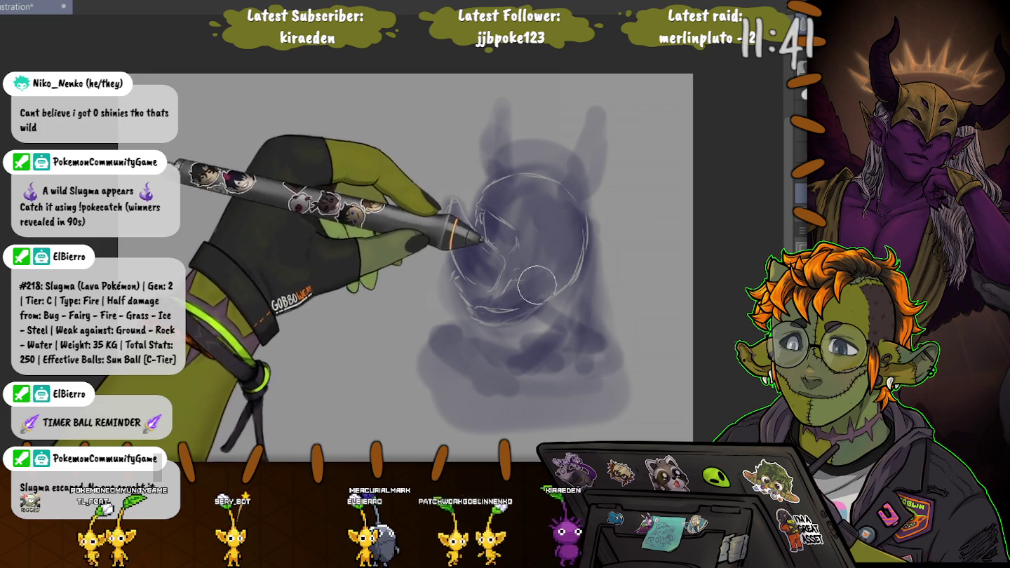
Reduce the brush size for finer horn and snout lines
key(bracketleft)
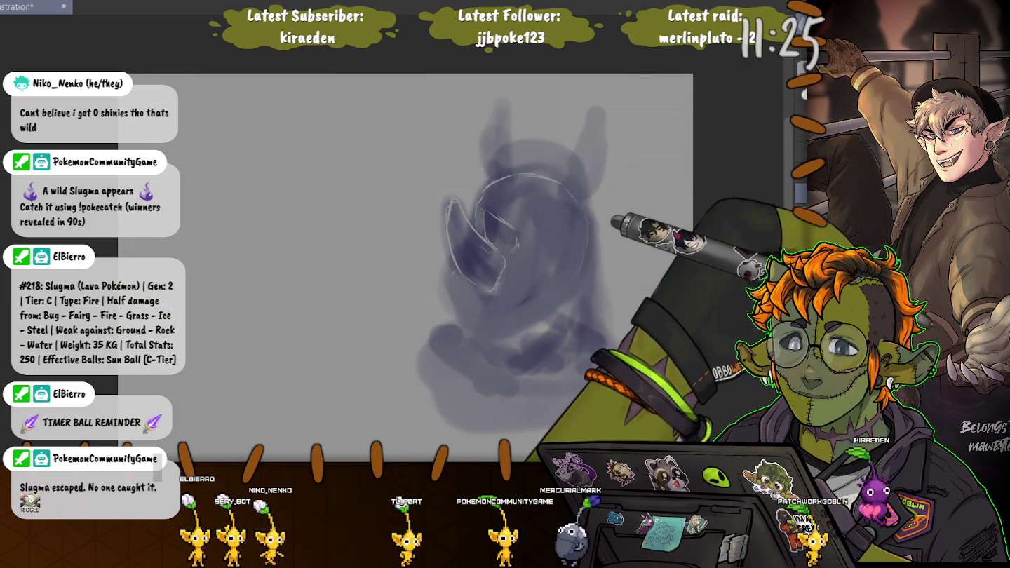
Enlarge the brush again for refining the muzzle, eye and ear lines
key(bracketright)
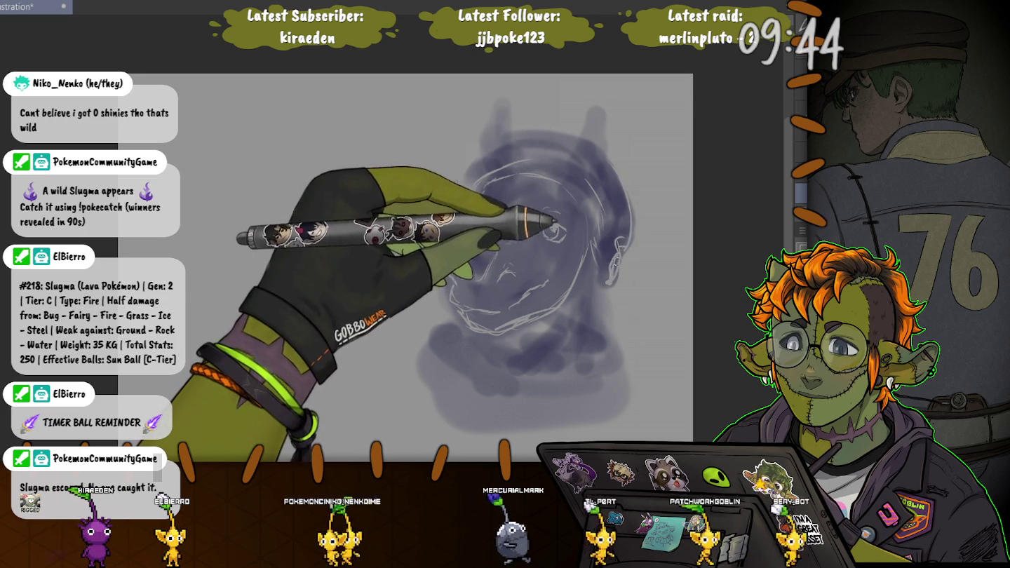
Sketch the headphone band arcing over the top of the head and a shape above it
mouse_move(582, 182)
mouse_down()
mouse_move(508, 136)
mouse_move(469, 184)
mouse_up()
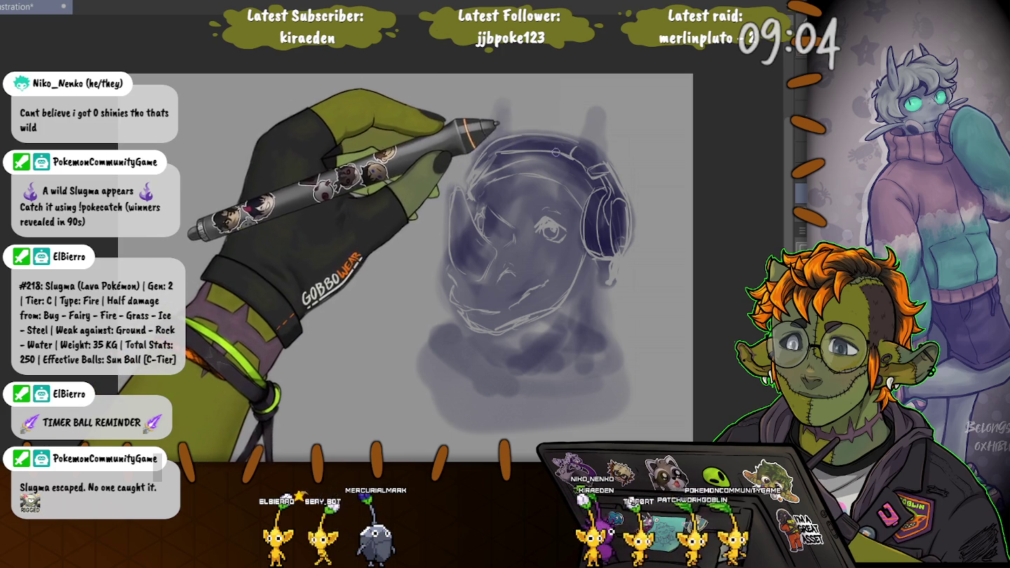
drag(572, 127, 571, 82)
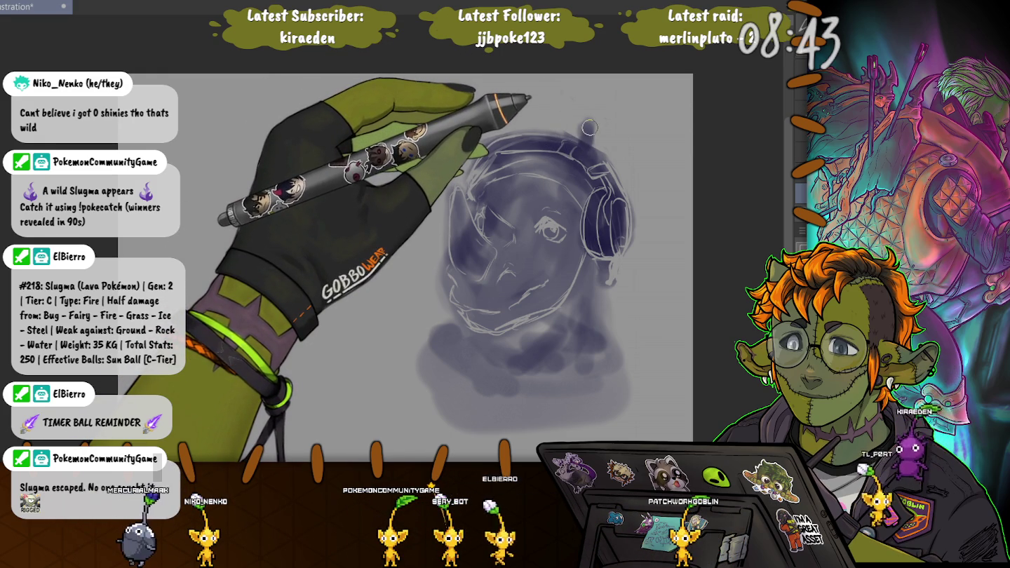
Add a loop above the headphone, paint purple around the neck and muzzle, then begin Free Transform
mouse_move(586, 130)
mouse_down()
mouse_move(494, 129)
mouse_move(489, 153)
mouse_up()
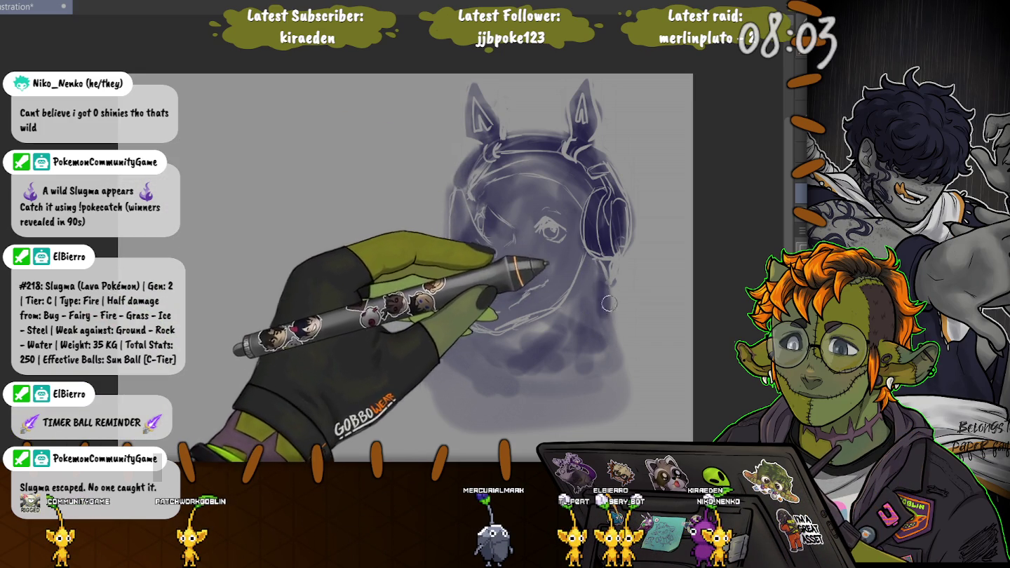
drag(612, 301, 657, 310)
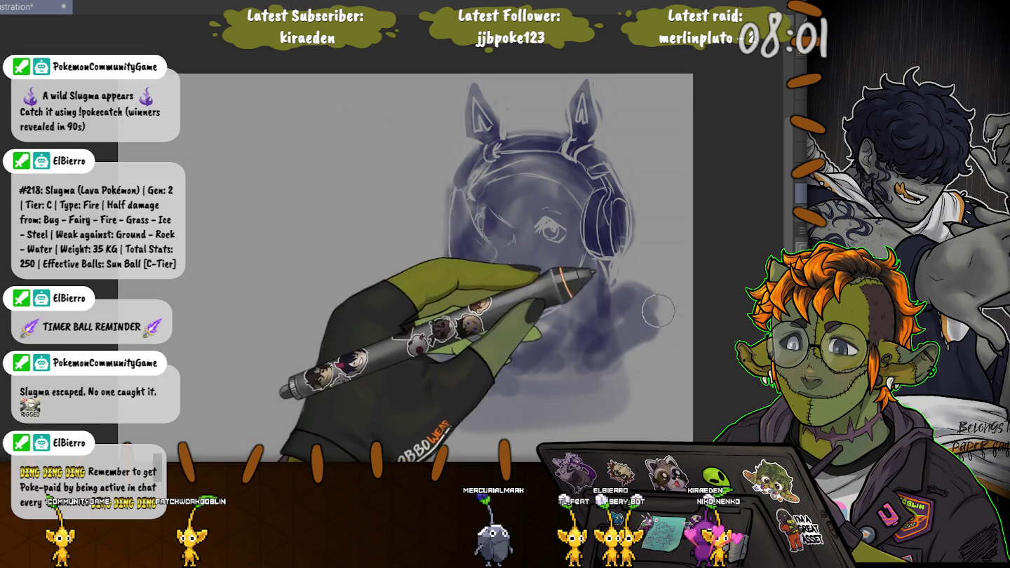
mouse_move(661, 353)
mouse_down()
mouse_move(589, 329)
mouse_move(491, 365)
mouse_move(446, 336)
mouse_up()
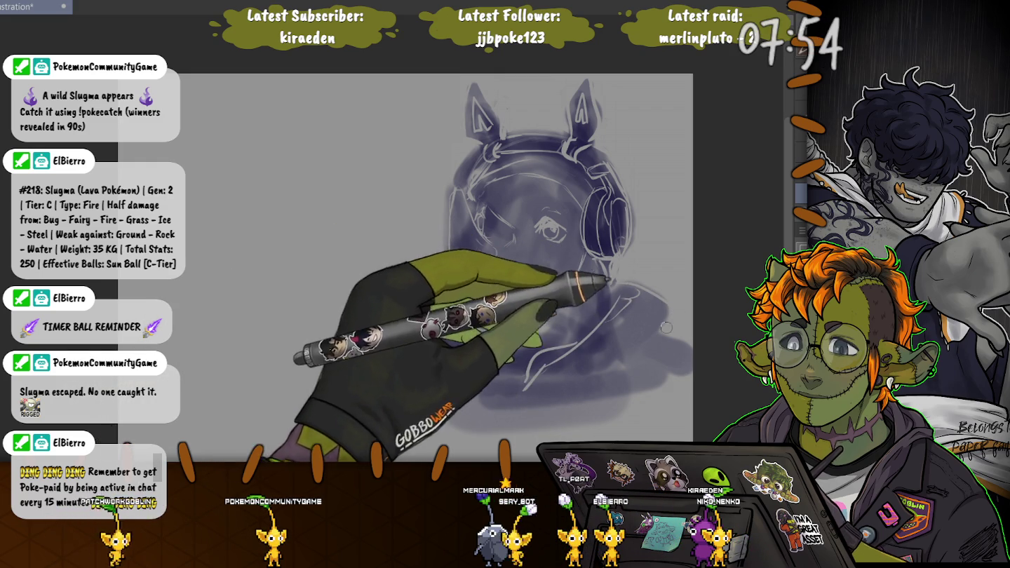
drag(665, 339, 520, 379)
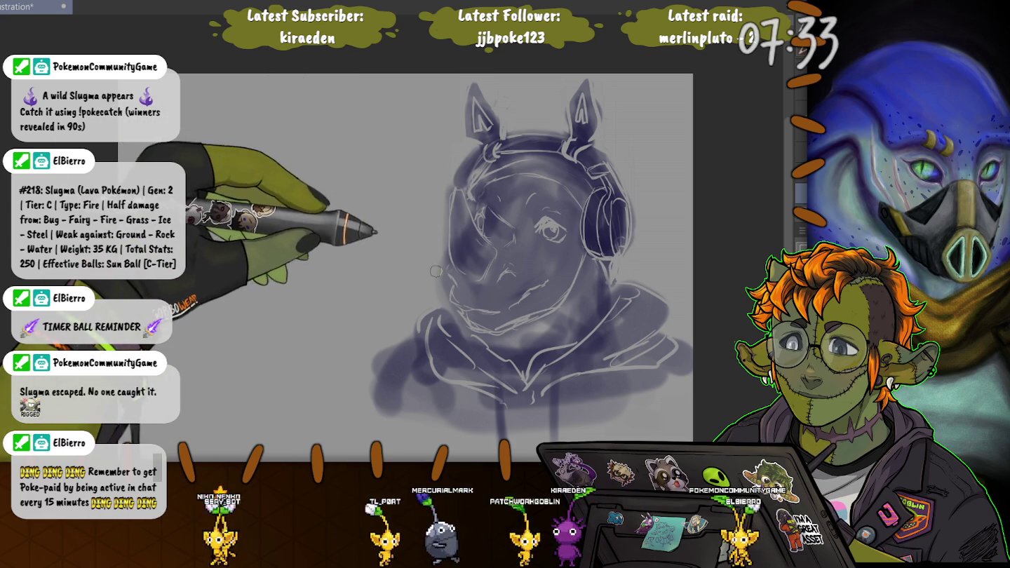
key(bracketright)
key(bracketright)
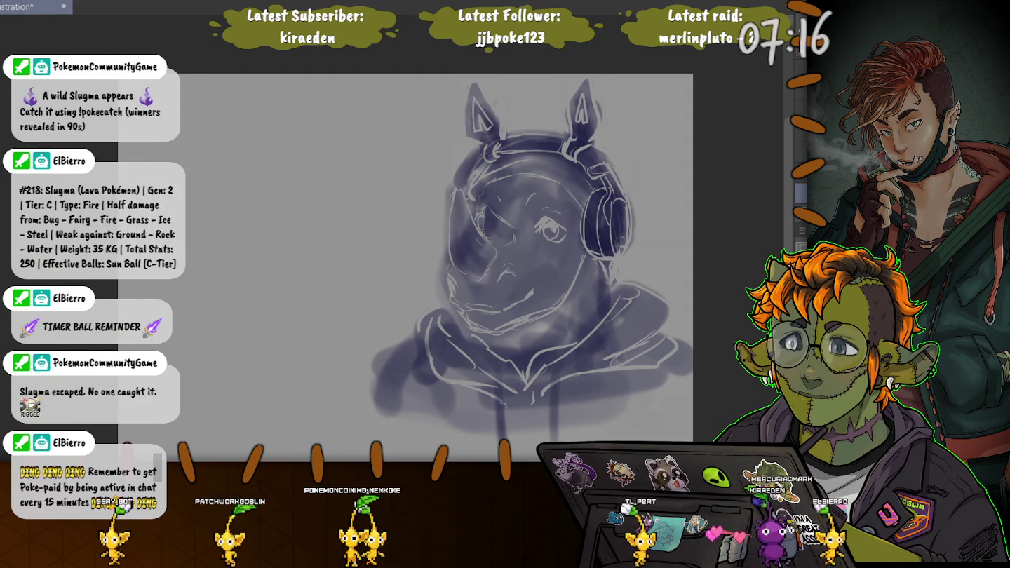
key(ctrl+t)
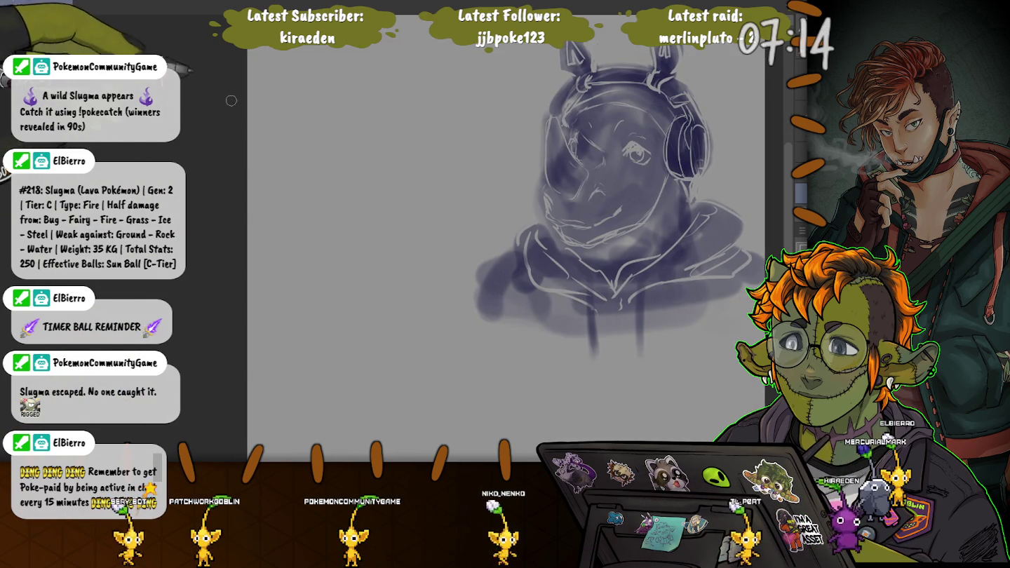
Scale the rhino sketch down, without rotation, and place it near the canvas top
drag(786, 210, 774, 273)
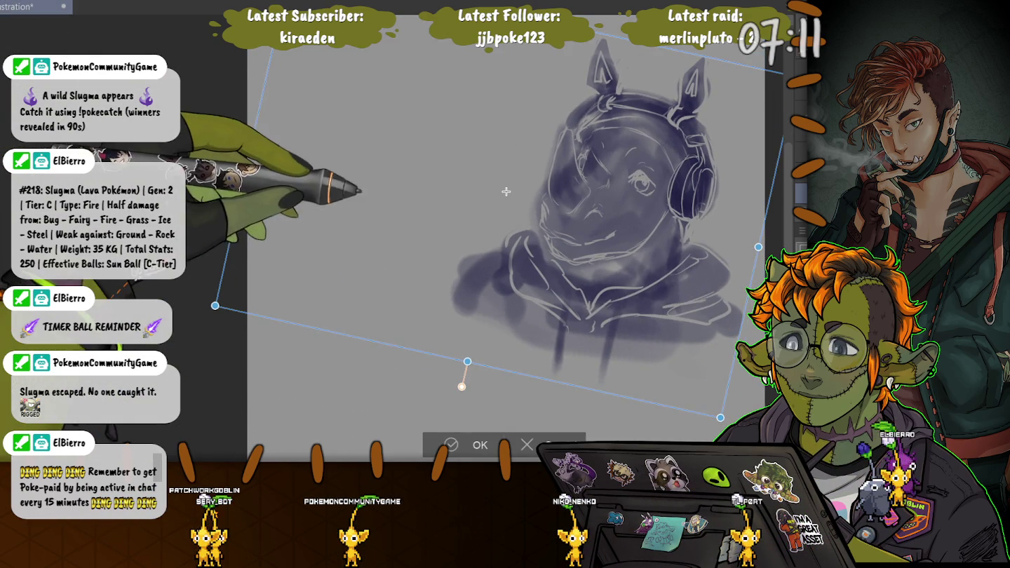
key(ctrl+z)
drag(248, 361, 487, 207)
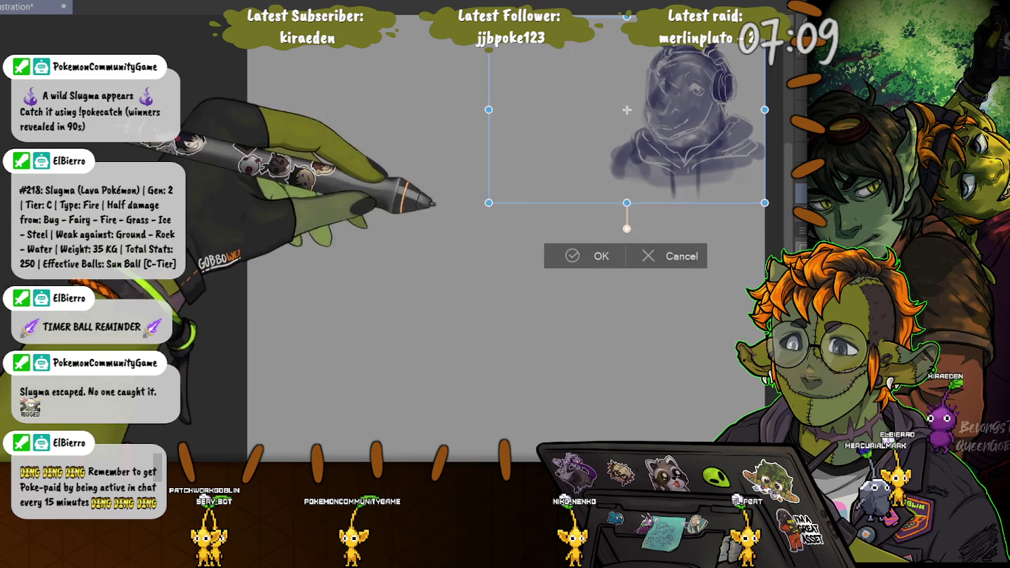
drag(625, 115, 593, 153)
key(Return)
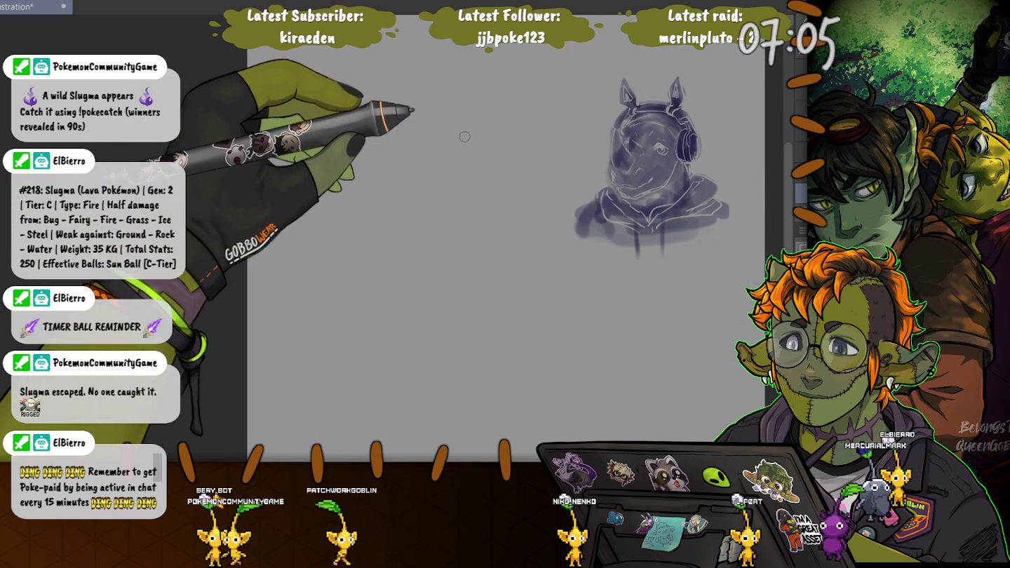
scroll(490, 141, up, 1)
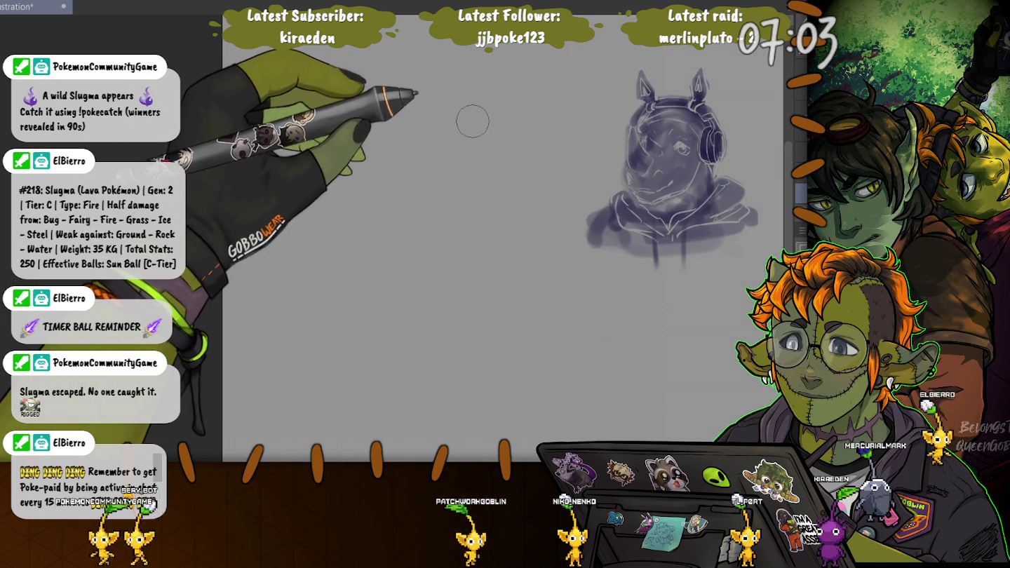
Brush a large soft grey ring left of the rhino sketch and add a diagonal Q tail
drag(484, 175, 437, 108)
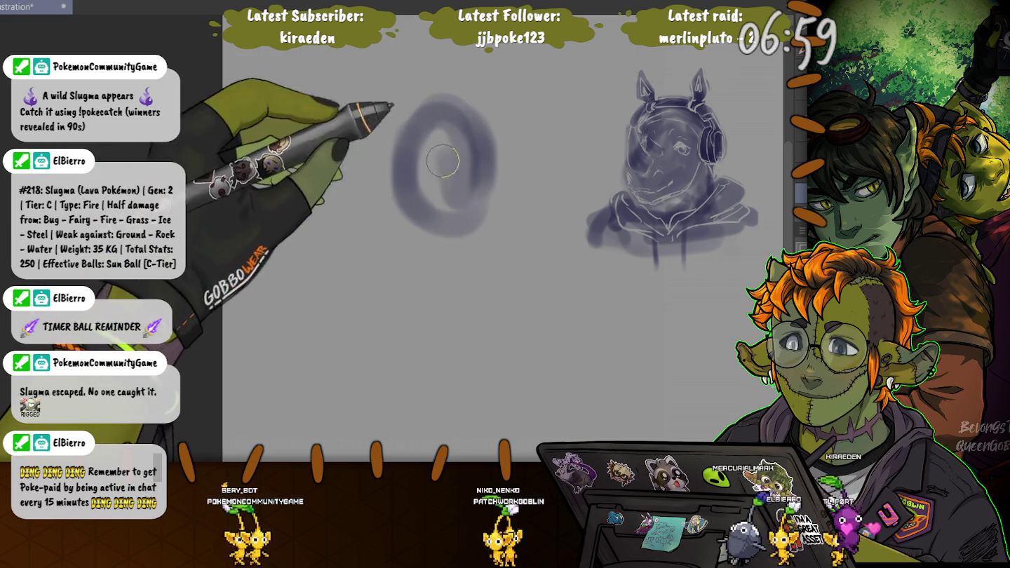
mouse_move(440, 218)
mouse_down()
mouse_move(516, 274)
mouse_move(433, 77)
mouse_up()
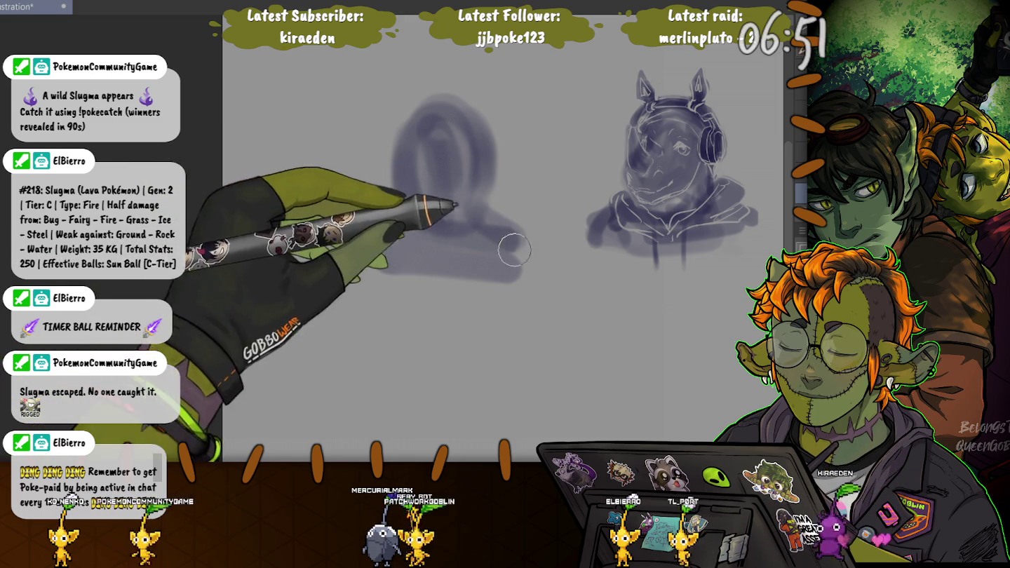
drag(469, 206, 407, 204)
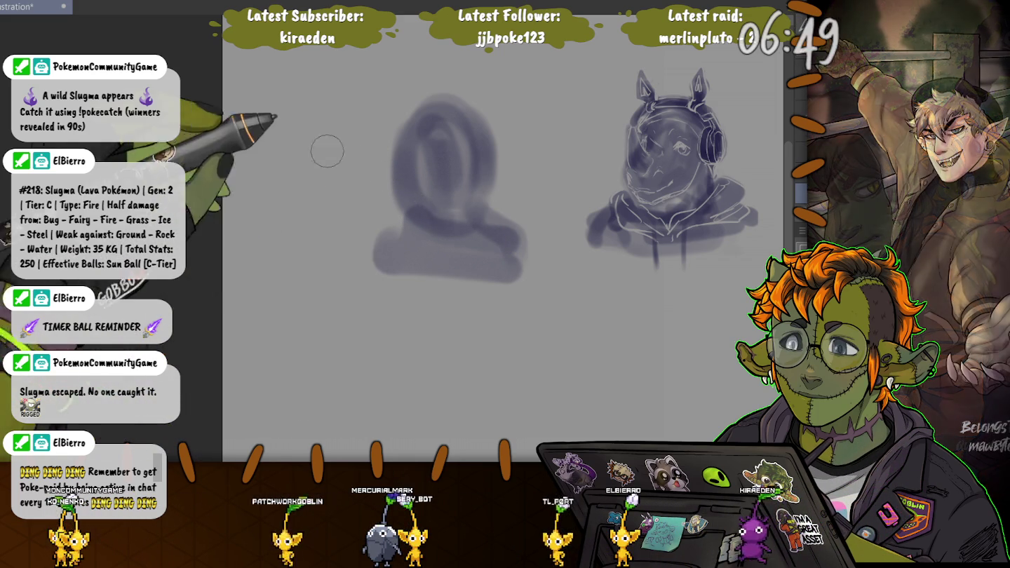
Undo the three grey O test strokes
key(ctrl+z)
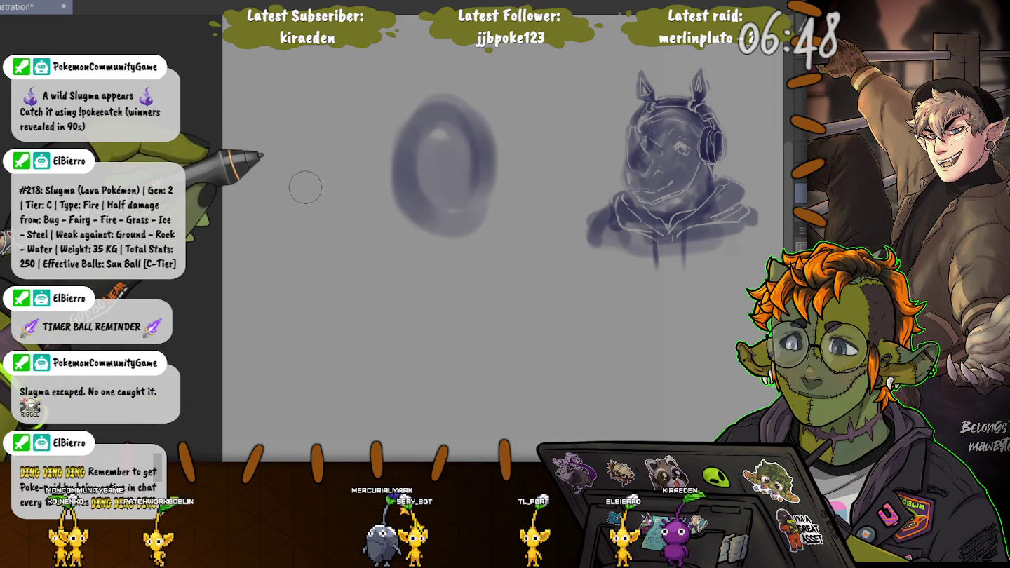
key(ctrl+z)
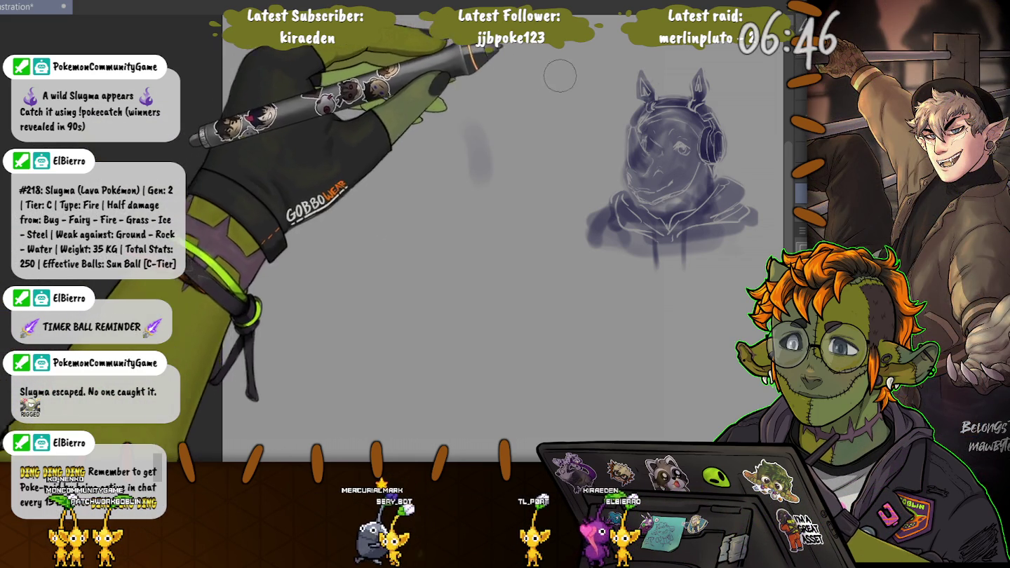
key(ctrl+z)
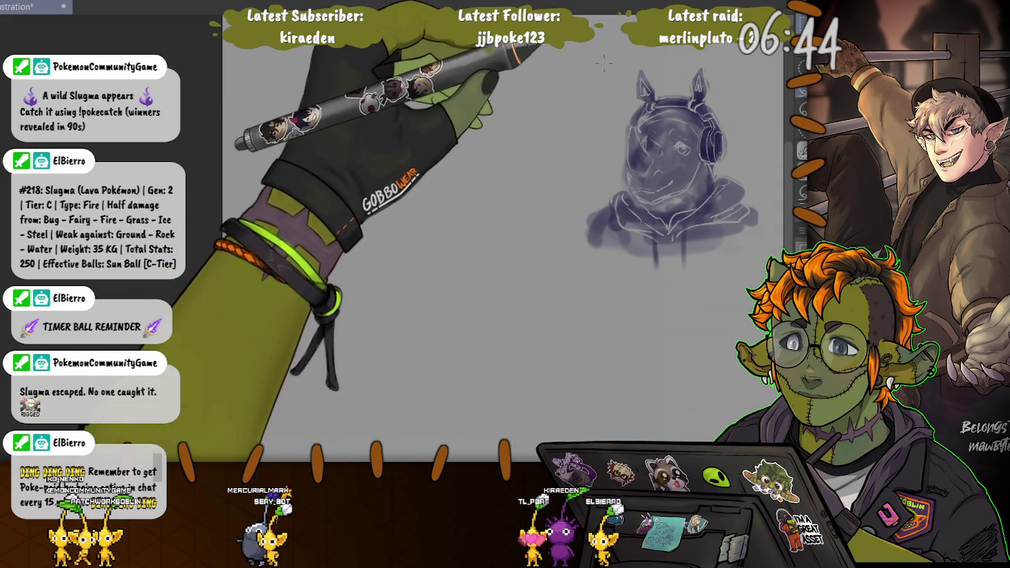
Duplicate the rhino sketch to the left, deselect, and paint over the copy's face
drag(540, 34, 775, 319)
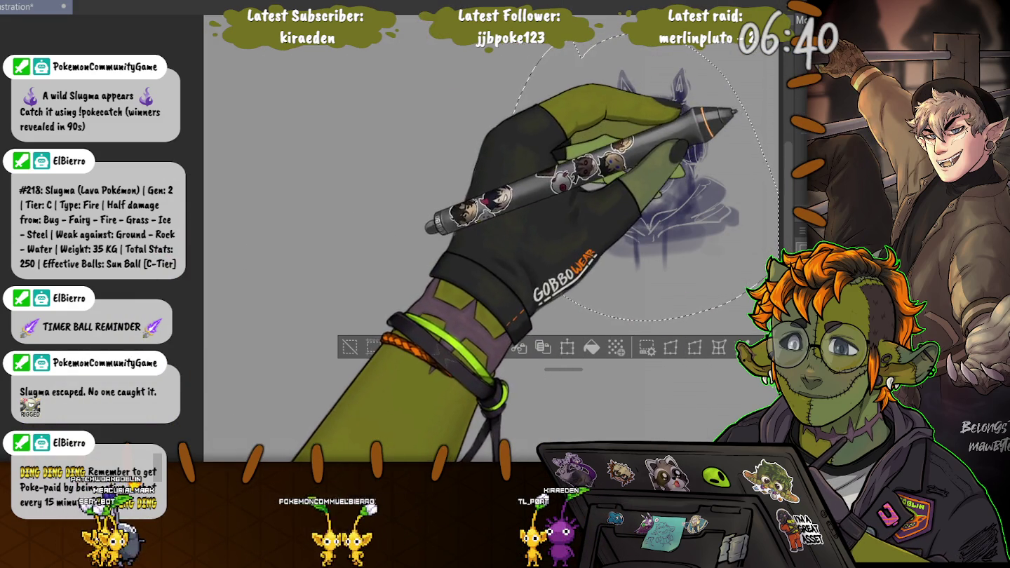
drag(639, 175, 440, 175)
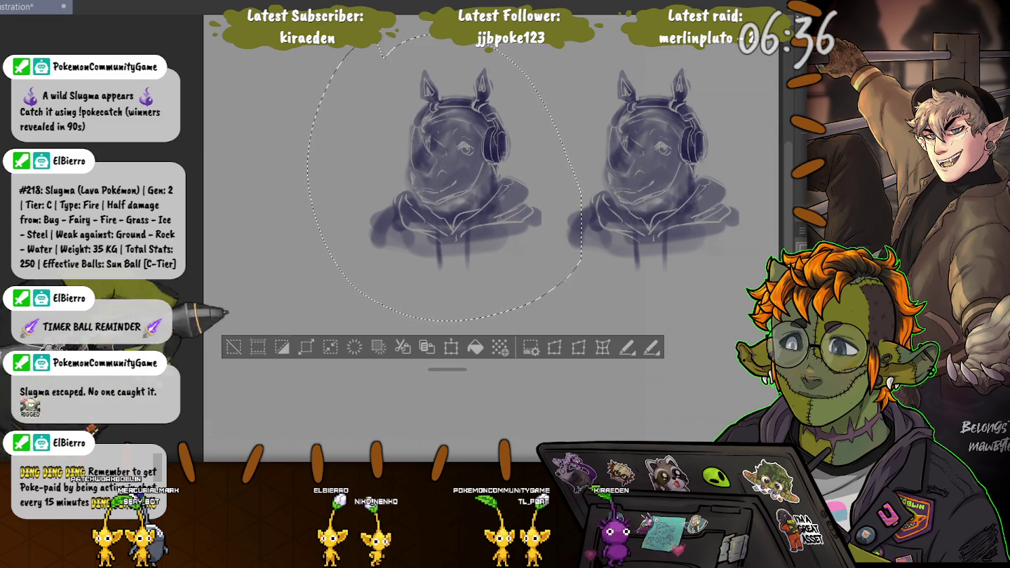
key(ctrl+d)
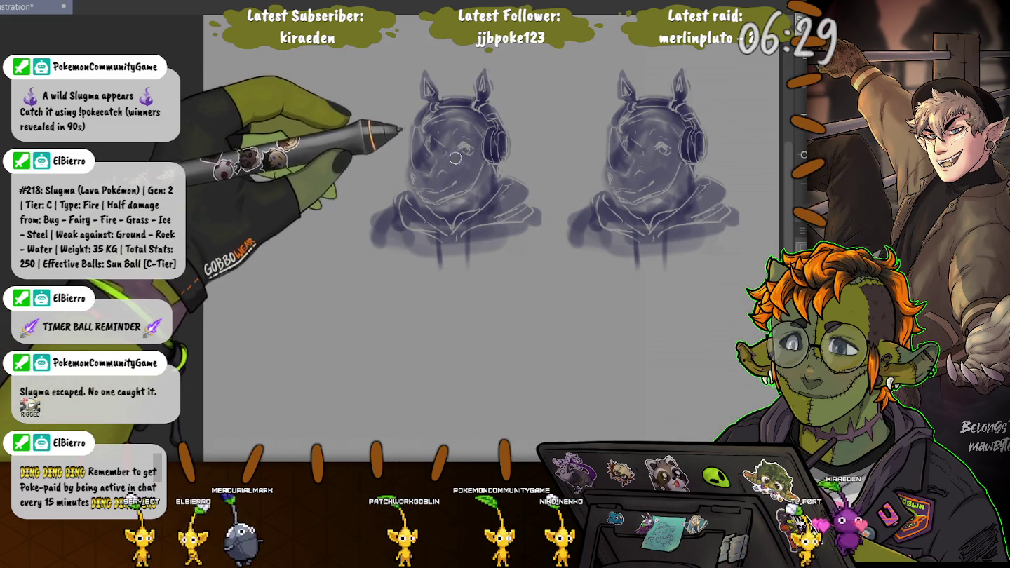
mouse_move(463, 161)
mouse_down()
mouse_move(426, 199)
mouse_move(428, 143)
mouse_up()
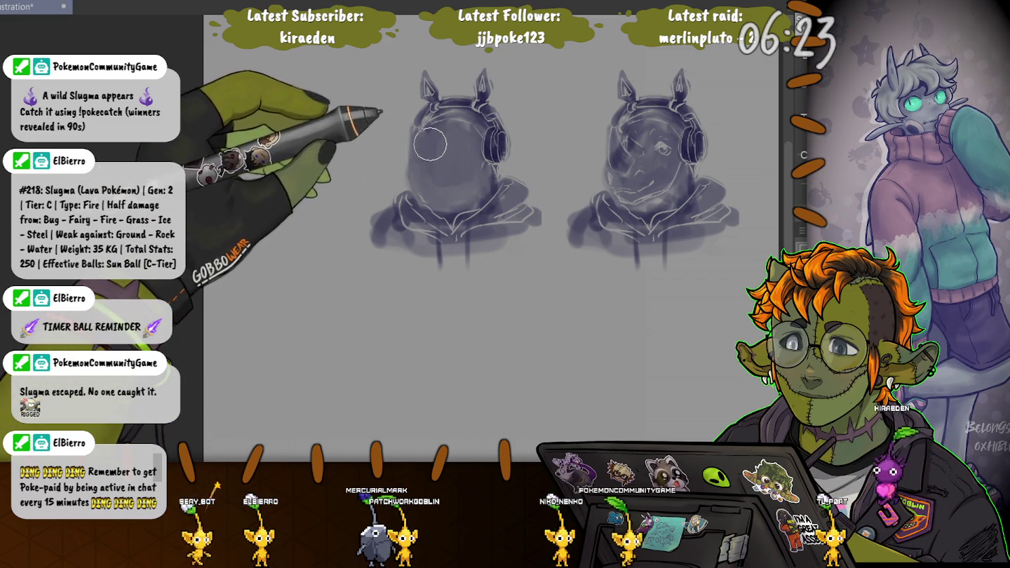
Zoom in on the left copy, darken its hooded head, and add a stroke near the mouth
key(ctrl+plus)
mouse_move(482, 138)
mouse_down()
mouse_move(435, 129)
mouse_move(505, 127)
mouse_up()
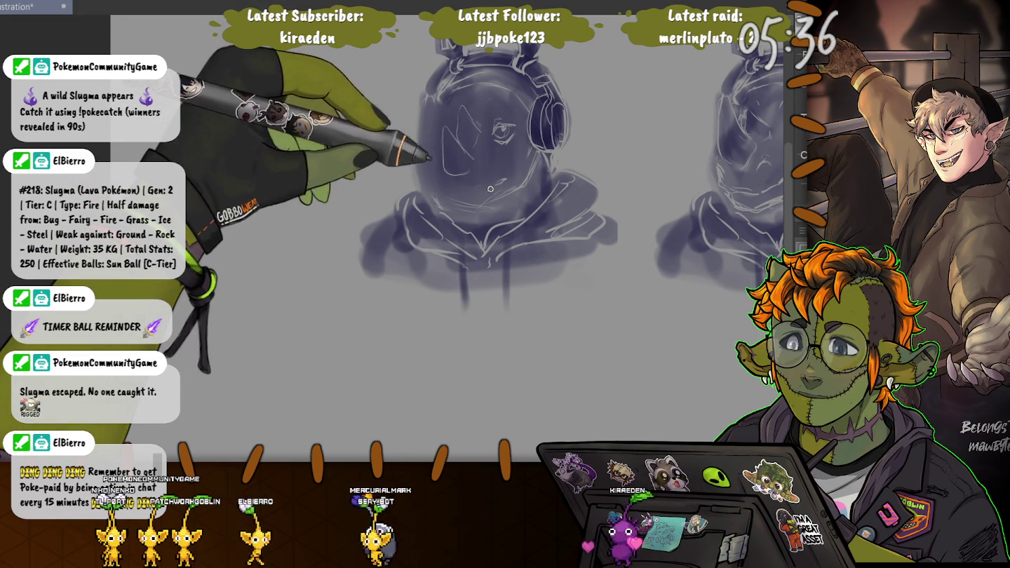
mouse_move(490, 173)
mouse_down()
mouse_move(504, 177)
mouse_move(446, 202)
mouse_up()
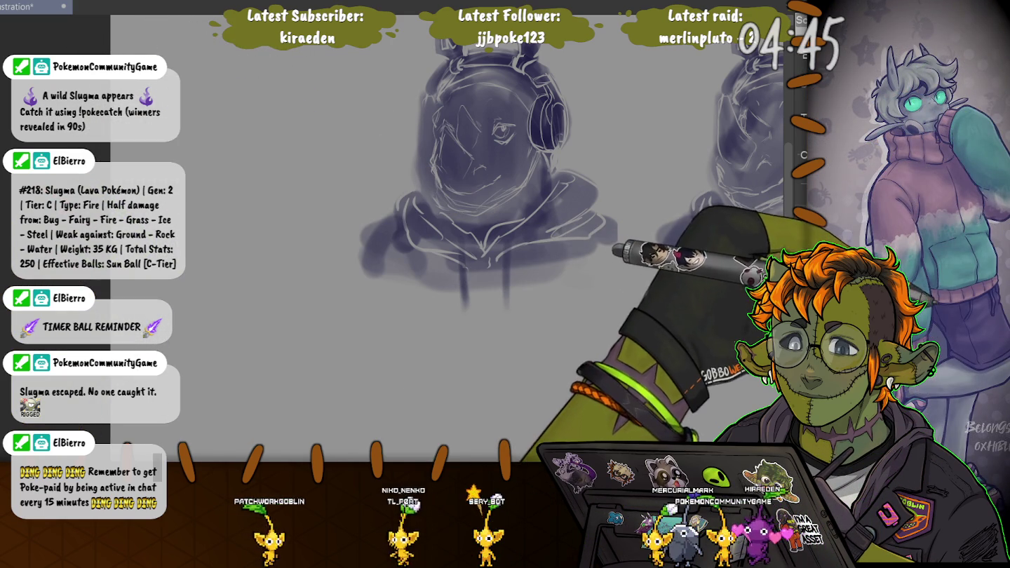
Resize the brush with [ and ] between large and fine tips while redrawing the horn and snout
key(e)
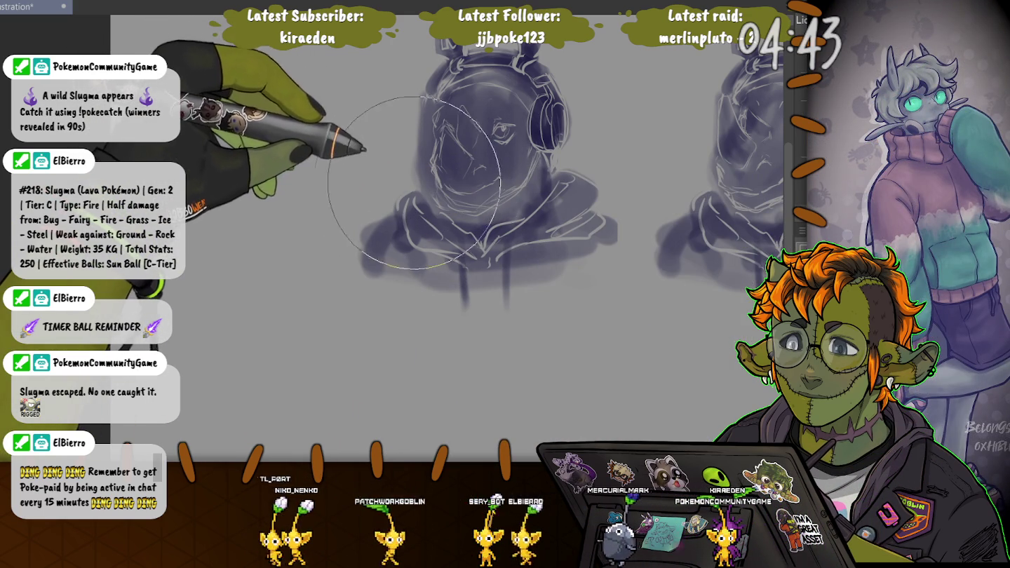
key(bracketleft)
key(bracketleft)
key(bracketleft)
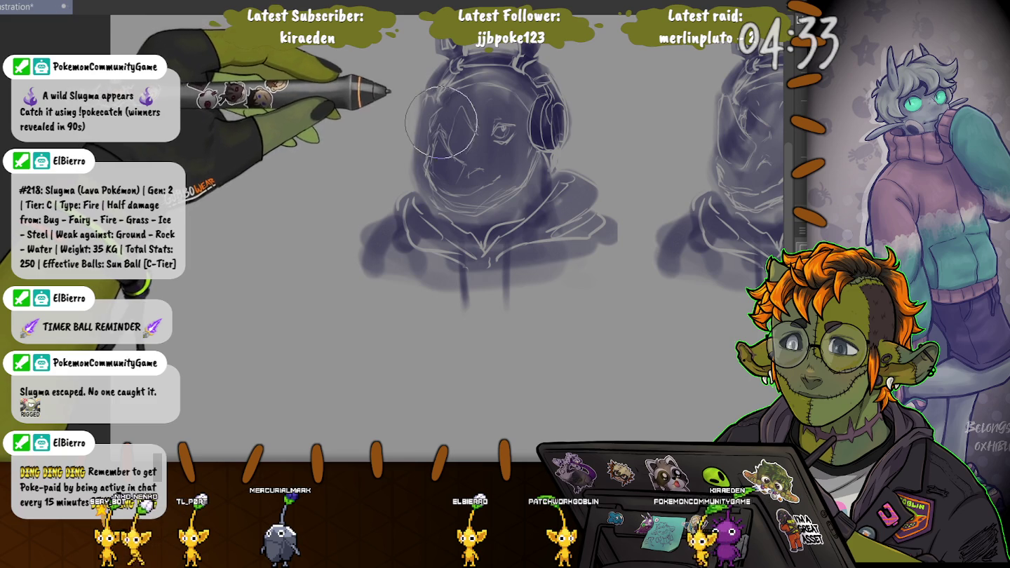
key(bracketleft)
key(bracketleft)
key(bracketleft)
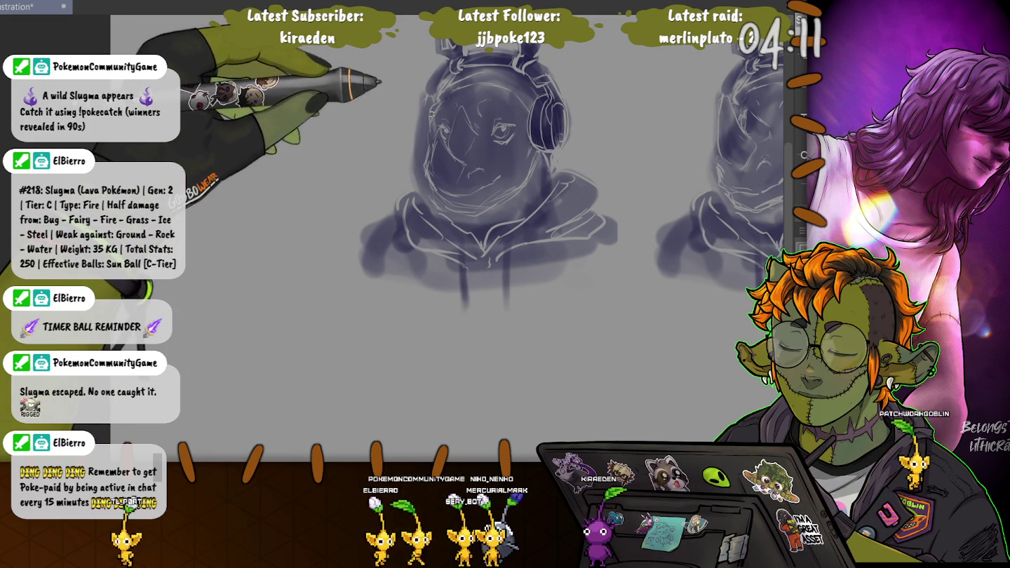
key(bracketright)
key(bracketright)
key(bracketright)
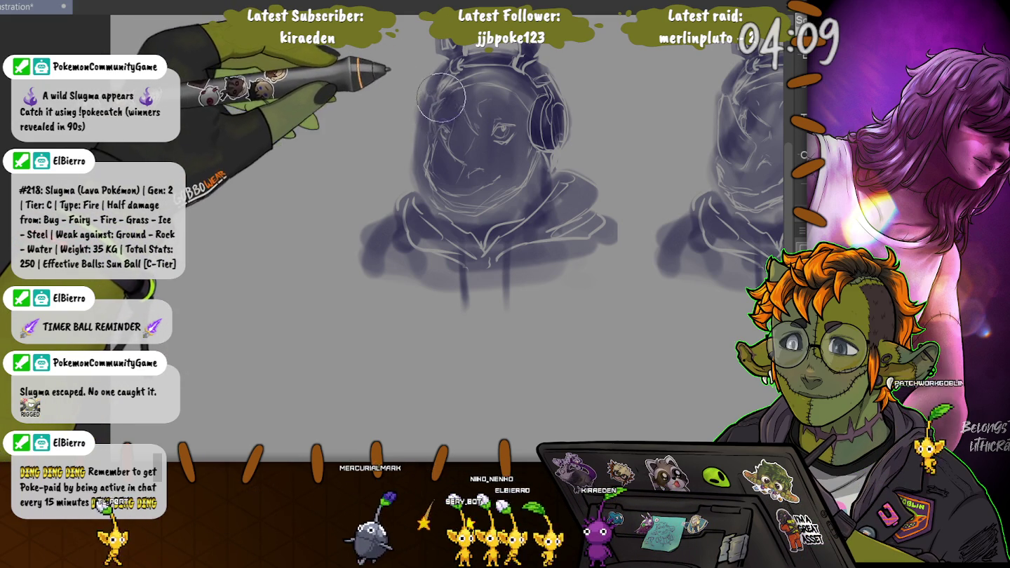
key(bracketleft)
key(bracketleft)
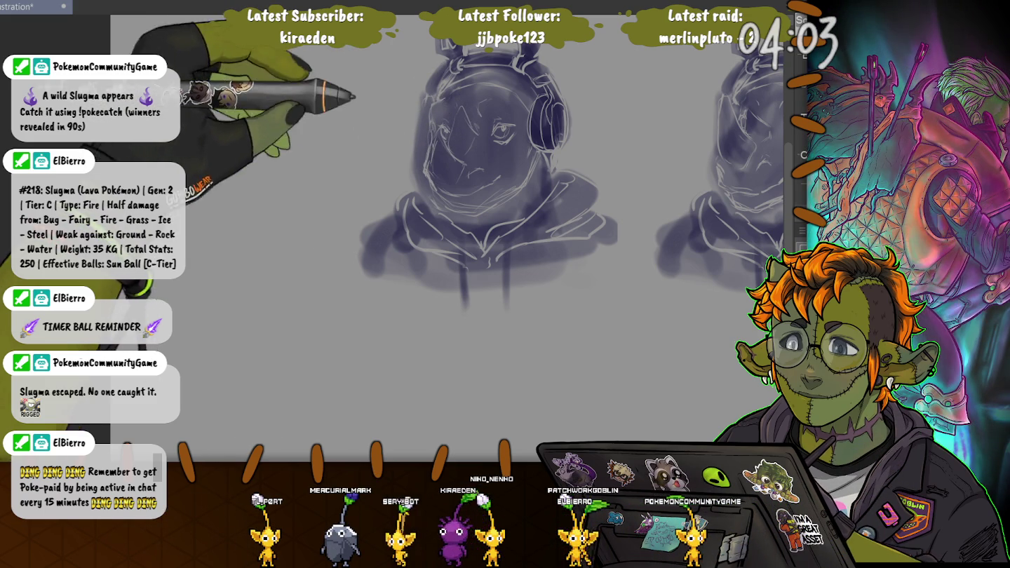
Scroll the canvas right toward the old right-hand sketch
scroll(597, 163, right, 3)
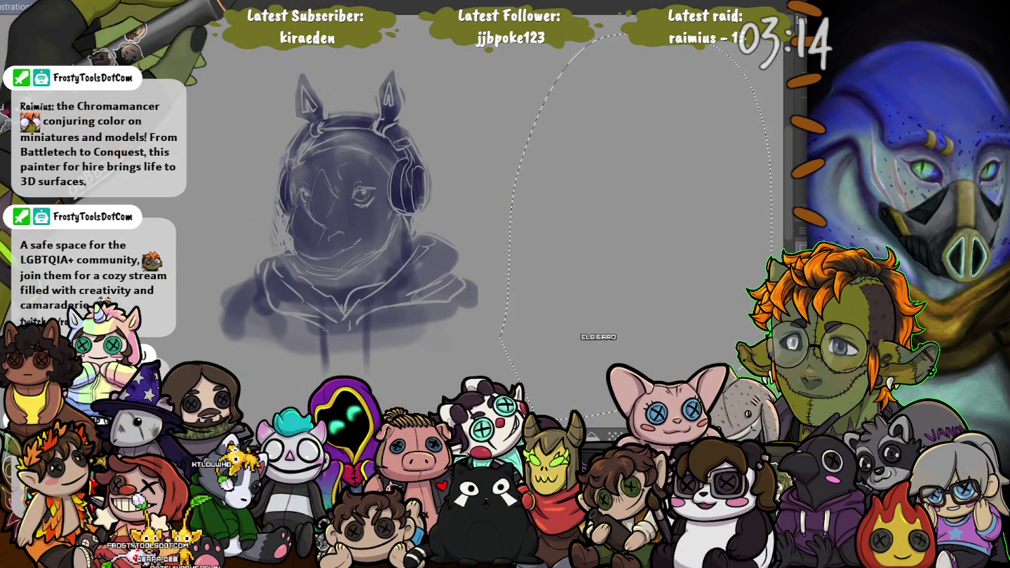
Deselect, zoom out to the whole canvas, and start shading the lower hoodie
key(ctrl+d)
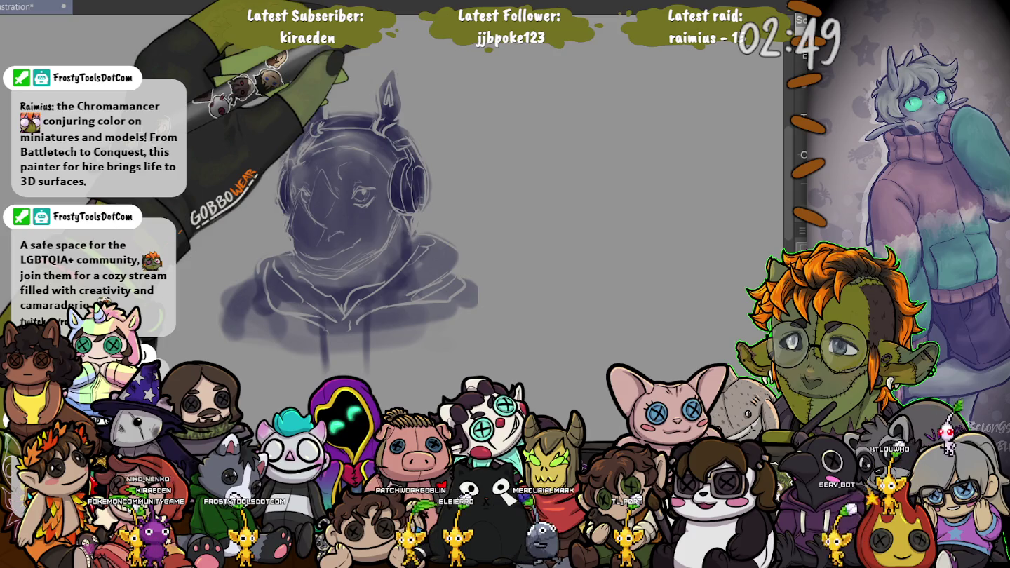
key(ctrl+minus)
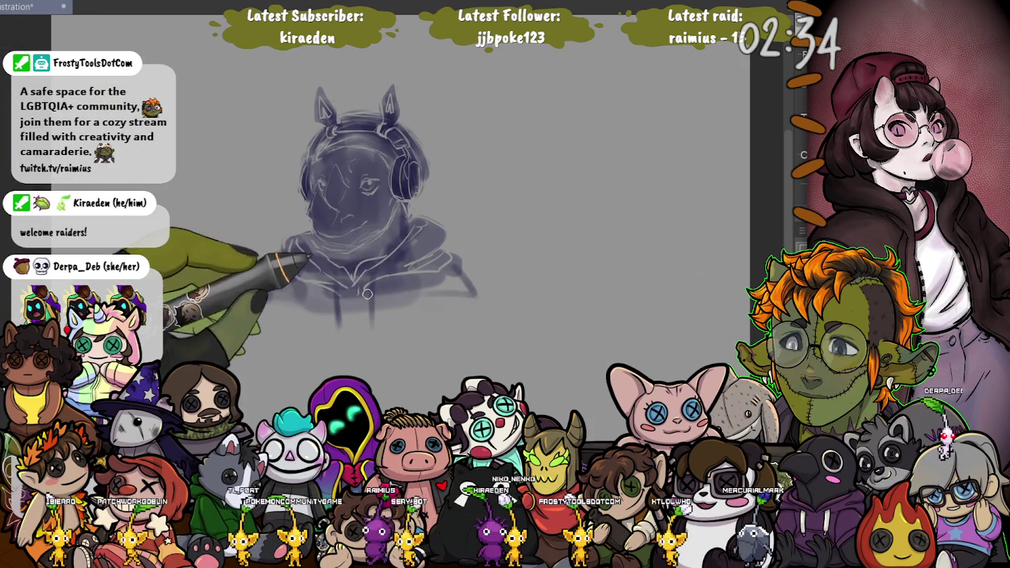
mouse_move(470, 298)
mouse_down()
mouse_move(342, 309)
mouse_move(266, 294)
mouse_up()
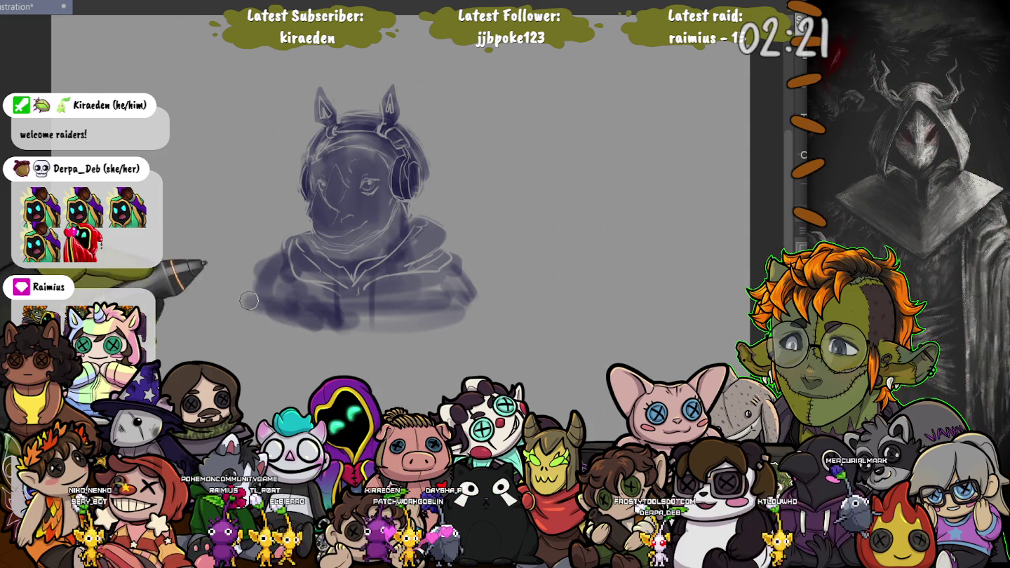
Paint darker purple shading across the lower-left and bottom of the hoodie
drag(245, 299, 296, 324)
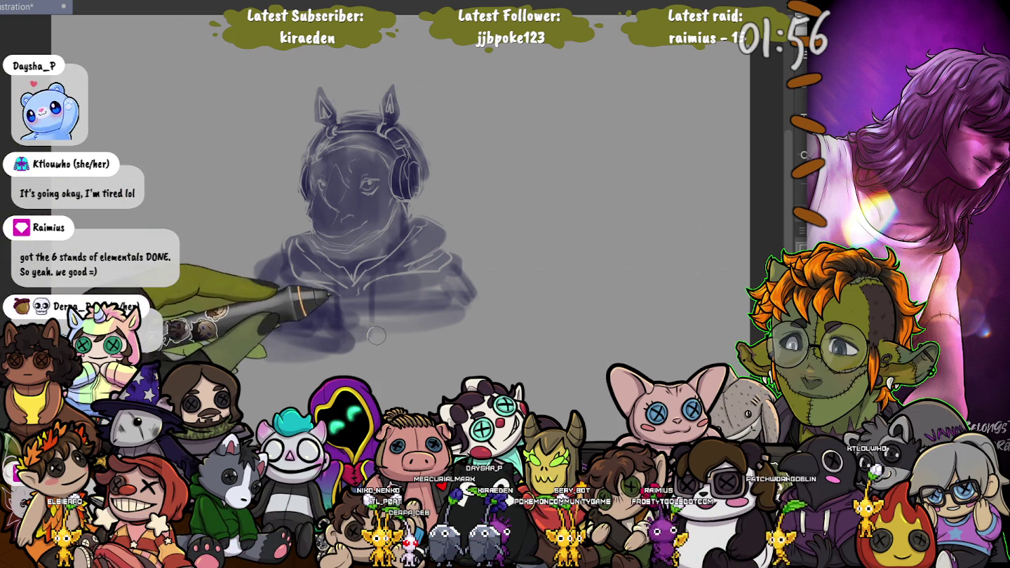
mouse_move(411, 336)
mouse_down()
mouse_move(388, 345)
mouse_move(414, 320)
mouse_move(361, 341)
mouse_move(268, 349)
mouse_move(325, 296)
mouse_move(281, 334)
mouse_move(414, 334)
mouse_move(447, 283)
mouse_move(468, 281)
mouse_move(475, 328)
mouse_up()
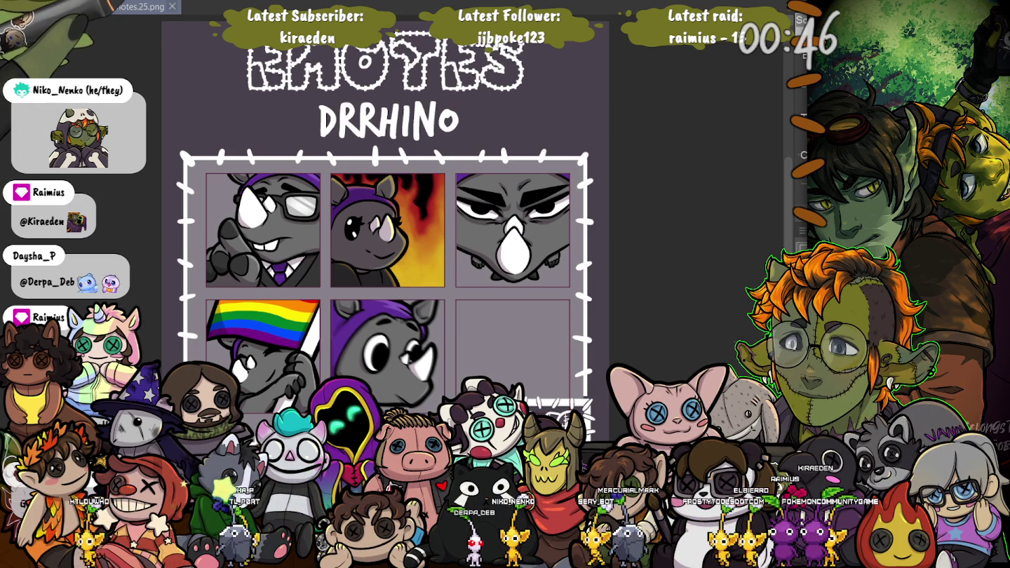
Switch from the DrRhino.emotes.25.png sheet back to the rhino headphones sketch
key(ctrl+Tab)
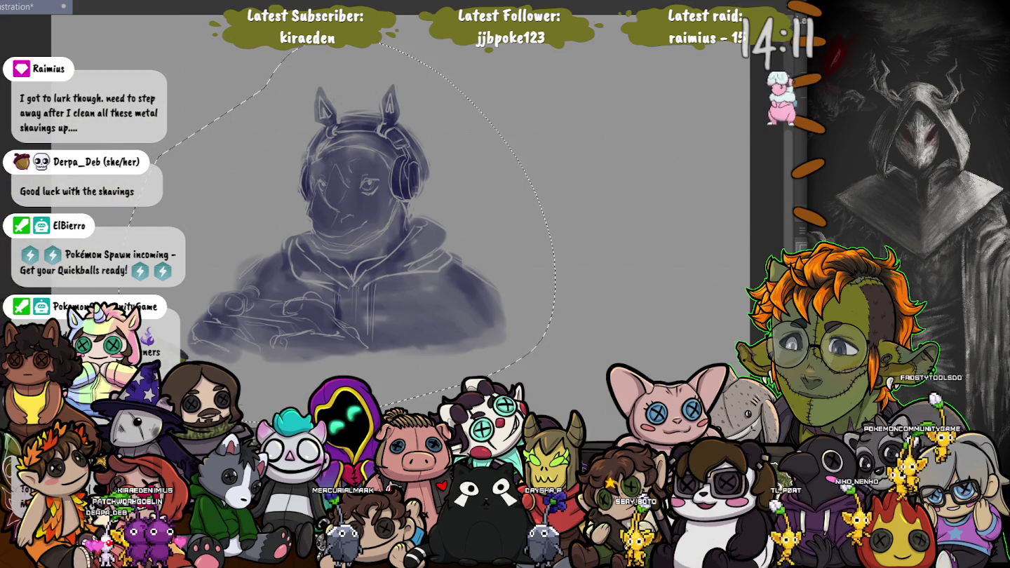
Move the selected hooded rhino figure left and place a duplicate copy to its right
drag(281, 54, 378, 43)
key(ctrl+t)
drag(260, 206, 148, 192)
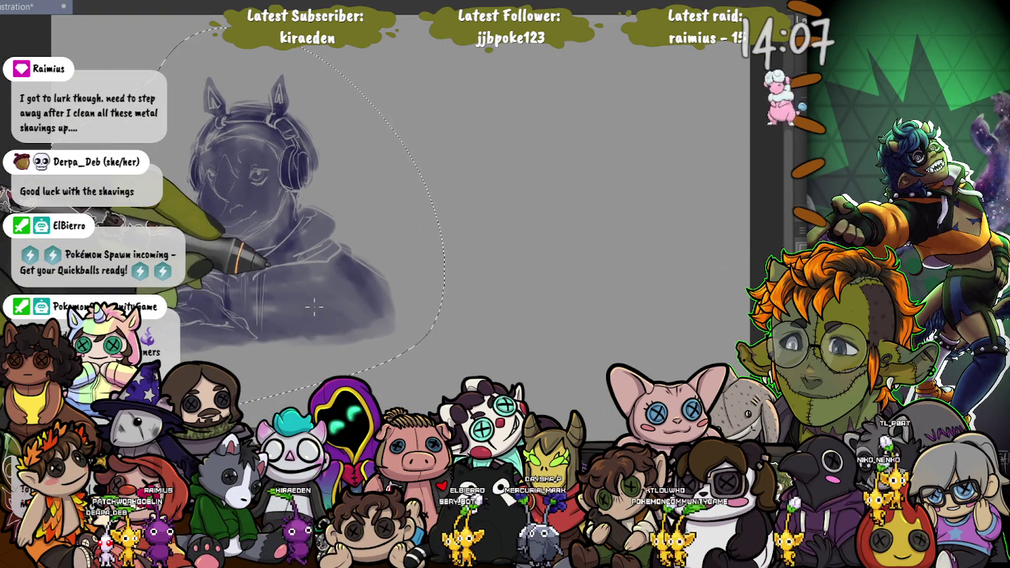
drag(134, 270, 469, 270)
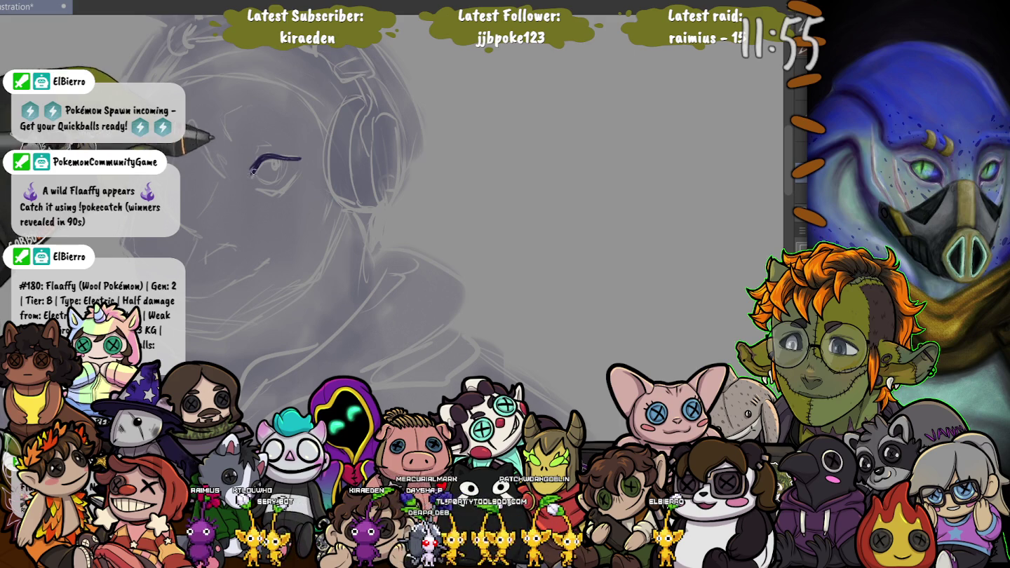
Ink the eye's lower curve and a curved line beside it in dark line art
drag(252, 169, 282, 175)
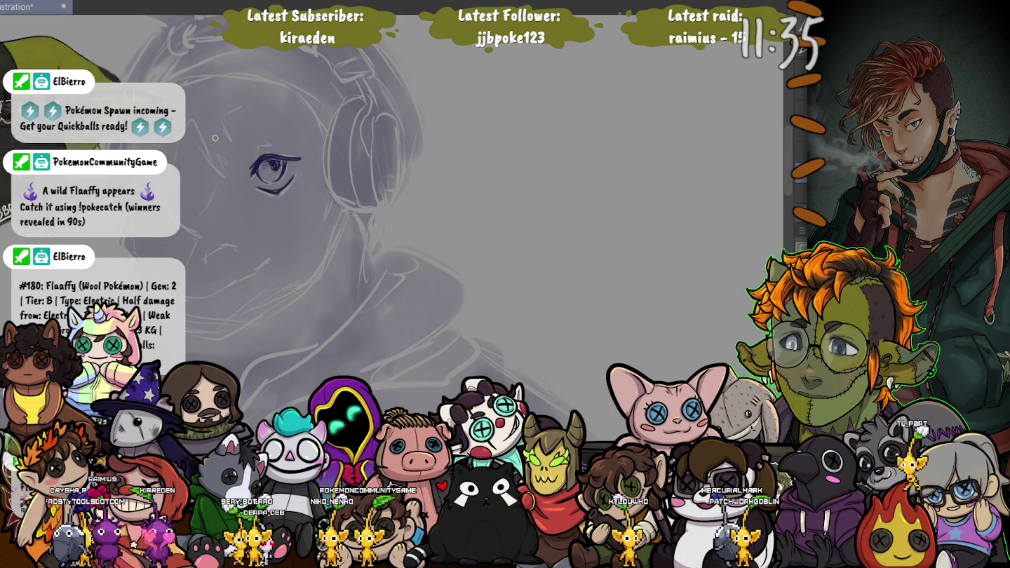
drag(226, 112, 236, 144)
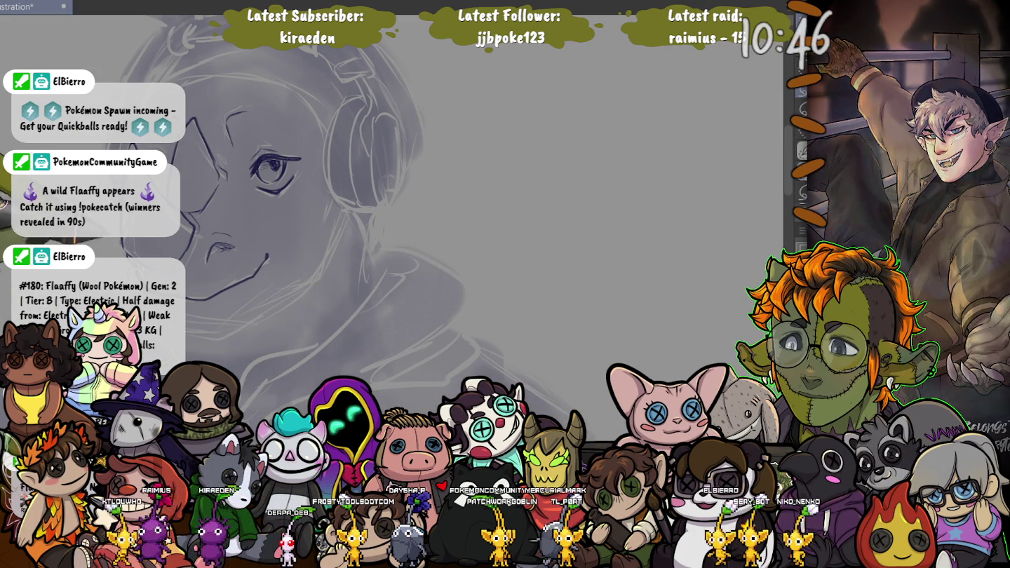
Lasso the inked chin line and nudge it up slightly
drag(187, 280, 214, 341)
key(ctrl+t)
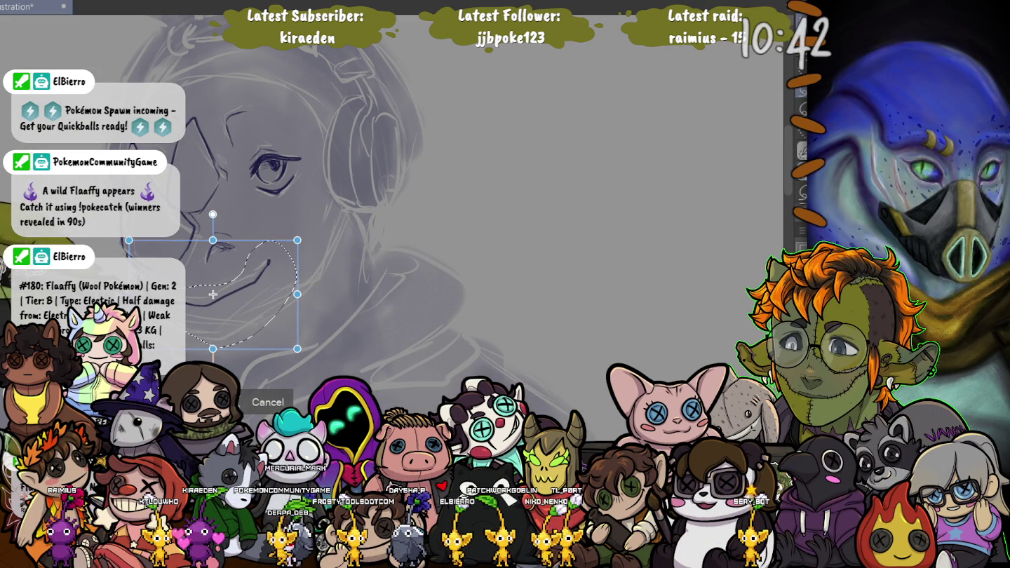
drag(212, 294, 213, 292)
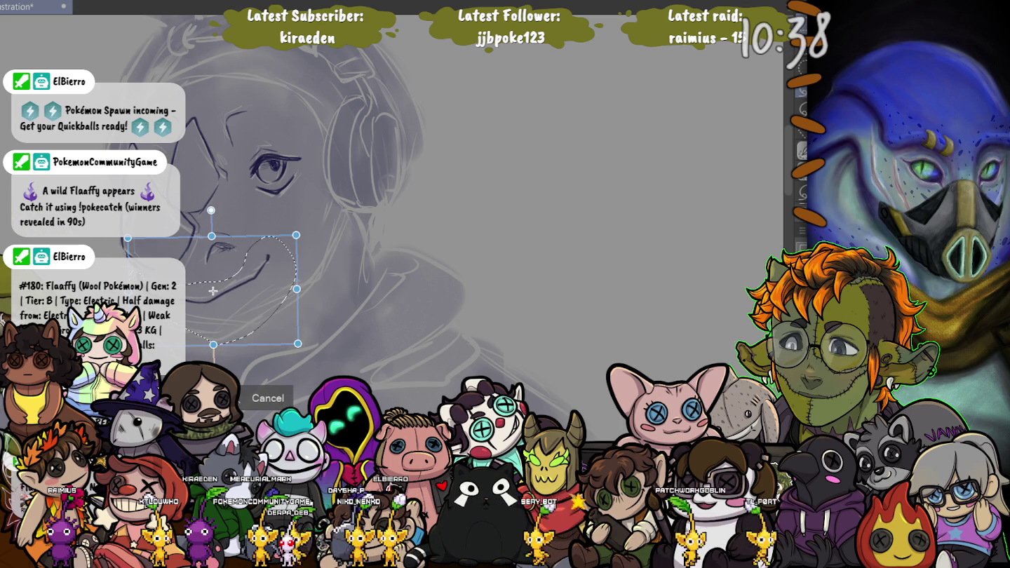
key(Return)
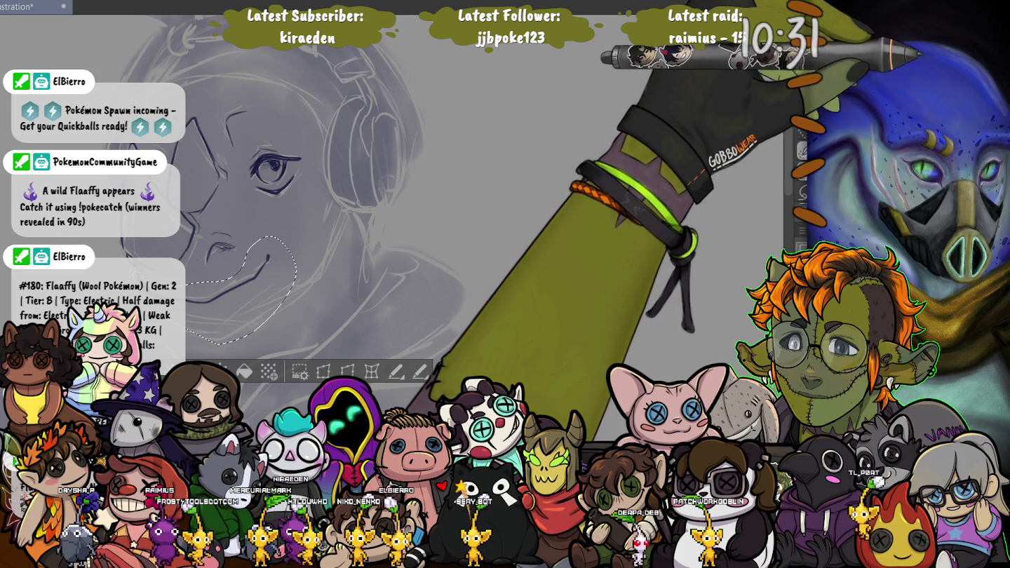
Pull the chin curve's lower edge up into a tighter curve, deselect, and return to the brush
drag(786, 211, 673, 211)
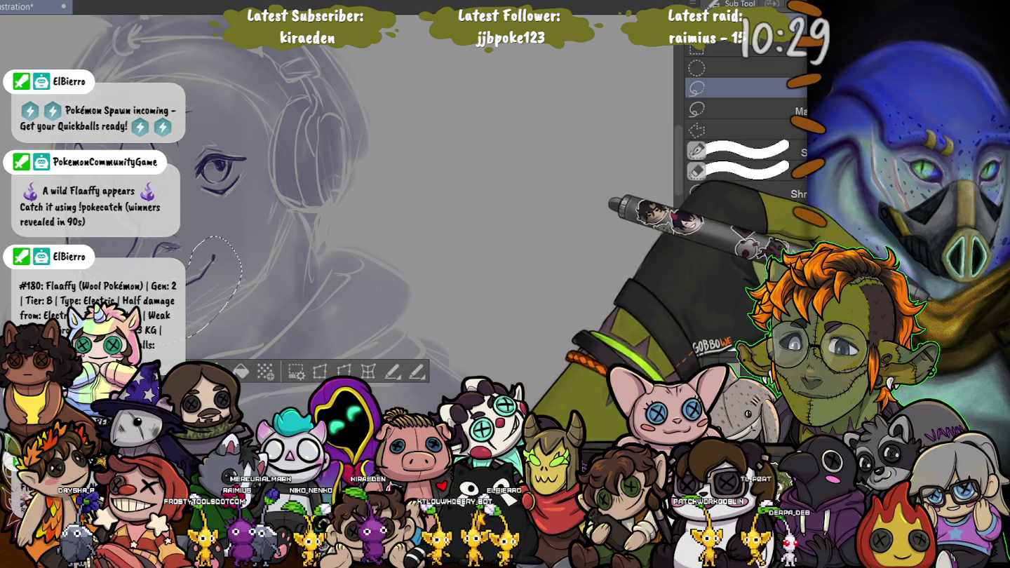
key(ctrl+t)
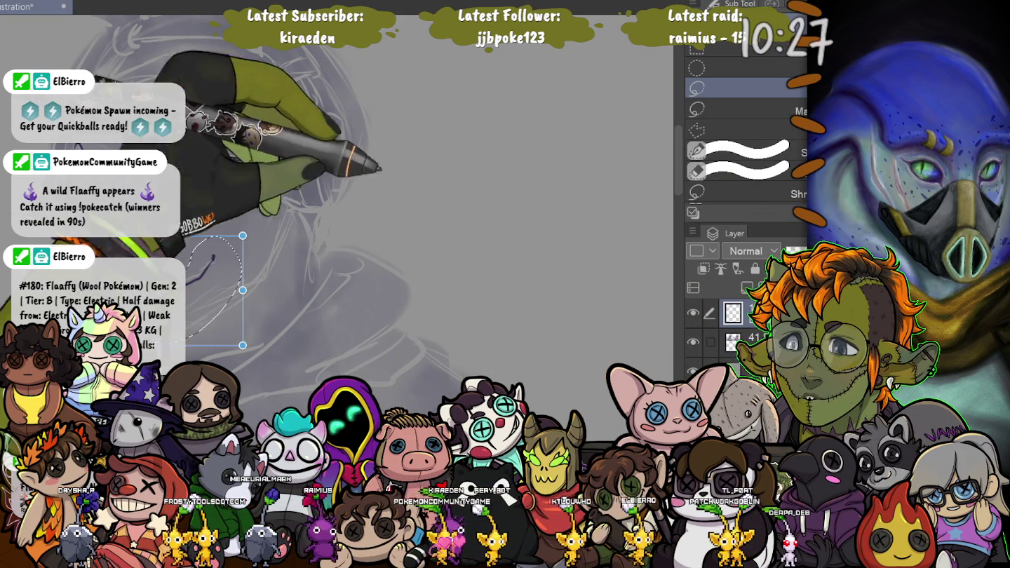
drag(242, 345, 250, 317)
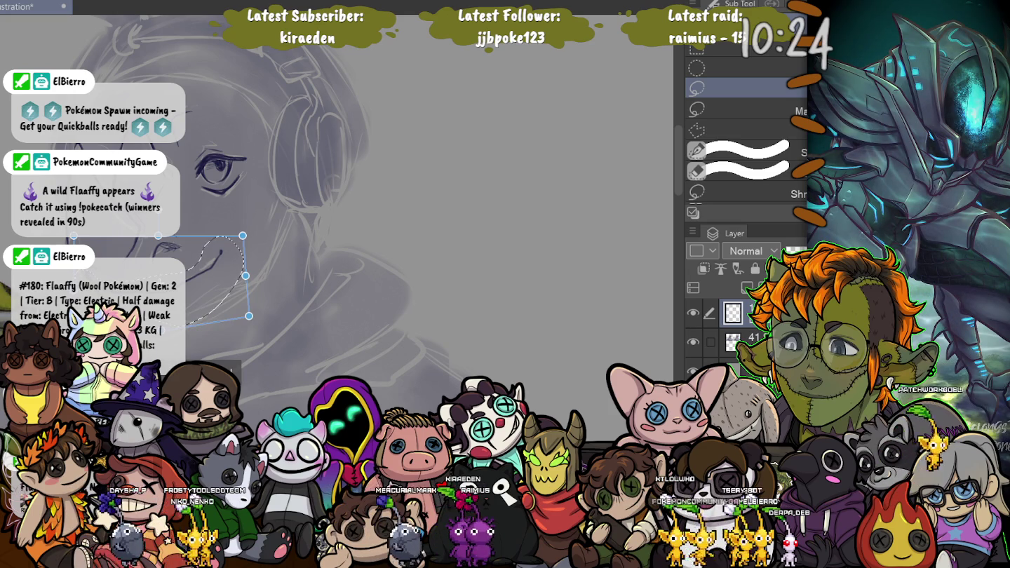
key(Return)
key(ctrl+d)
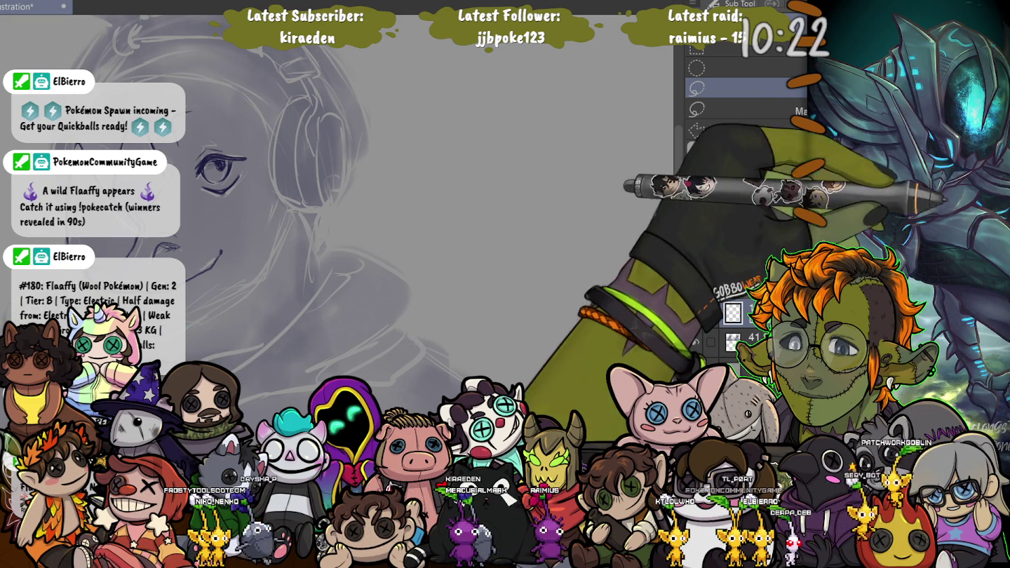
key(b)
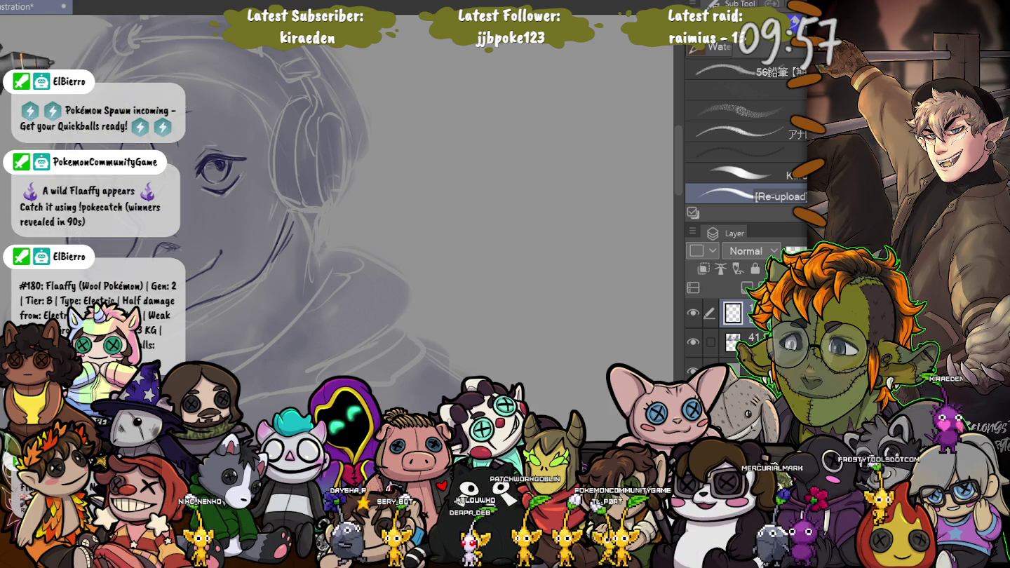
Ink dark arcs over the head's top and right side along the headphone band
drag(134, 74, 288, 159)
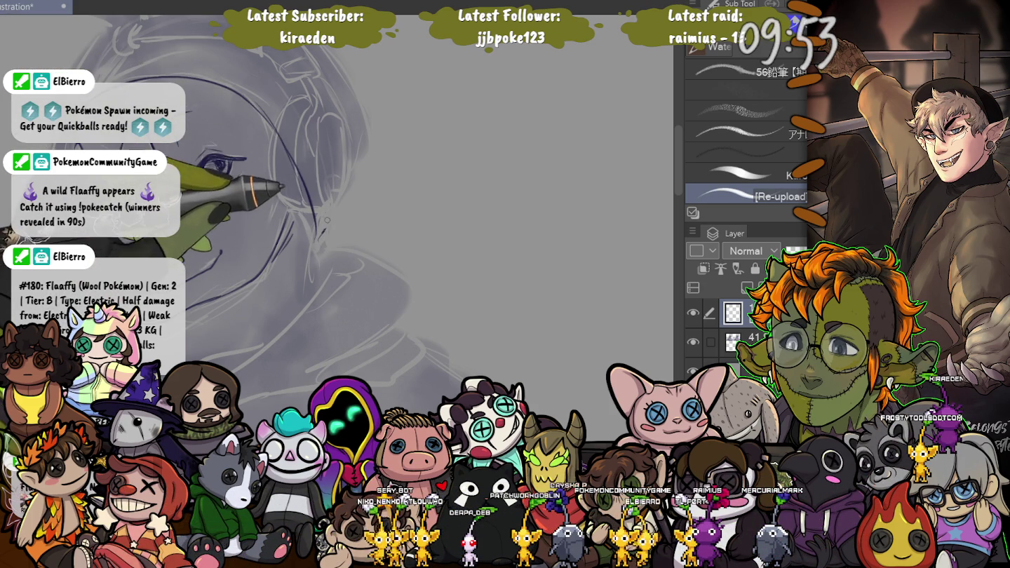
key(ctrl+minus)
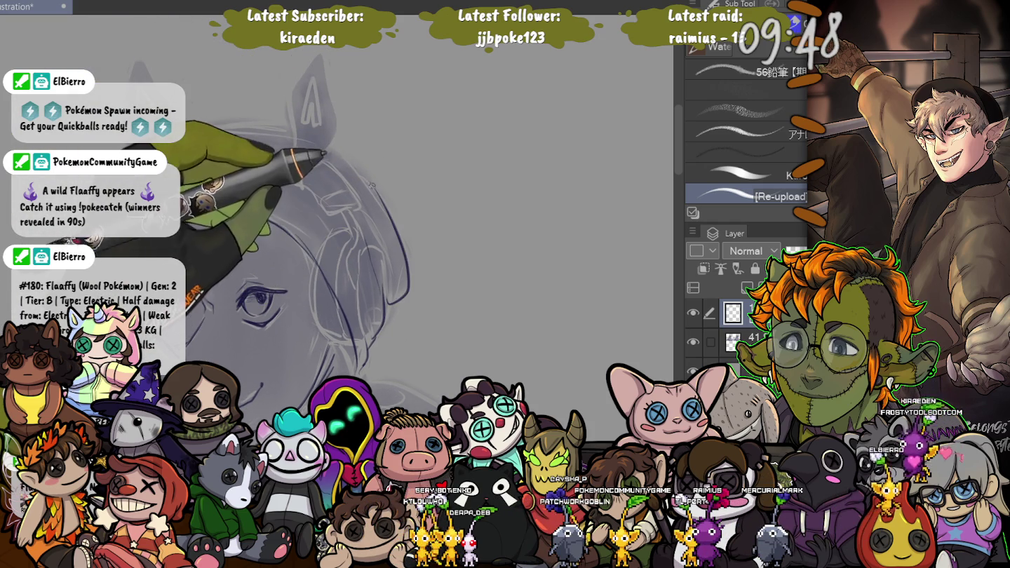
drag(388, 292, 133, 133)
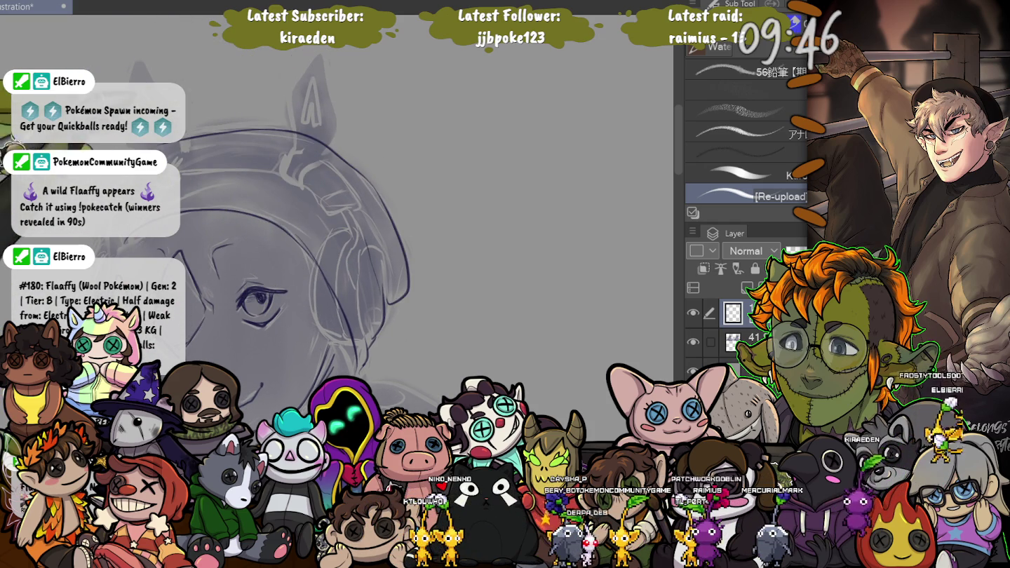
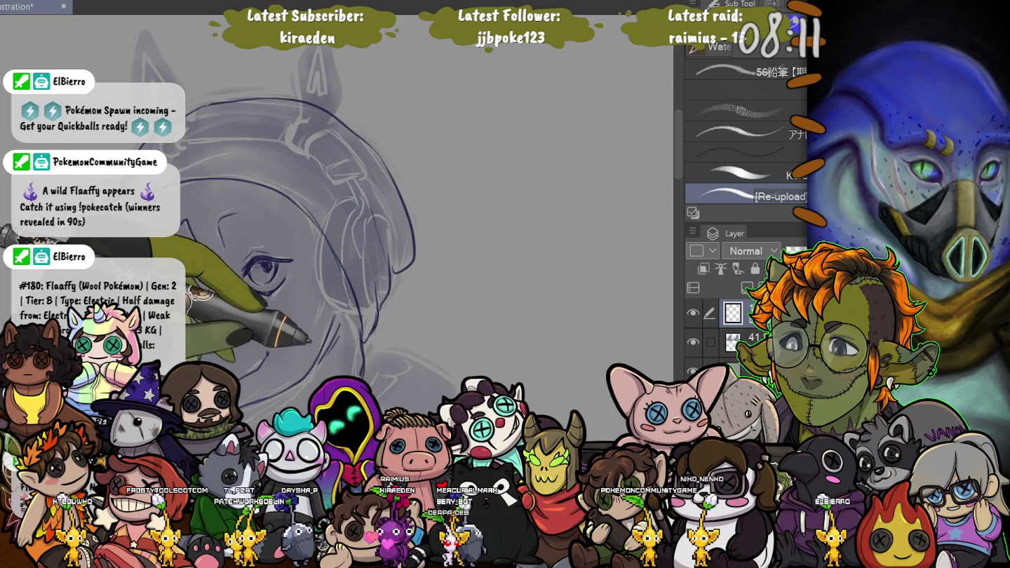
Pan down to the chin and hood, then ink strokes along the hood's left outline
drag(336, 351, 344, 175)
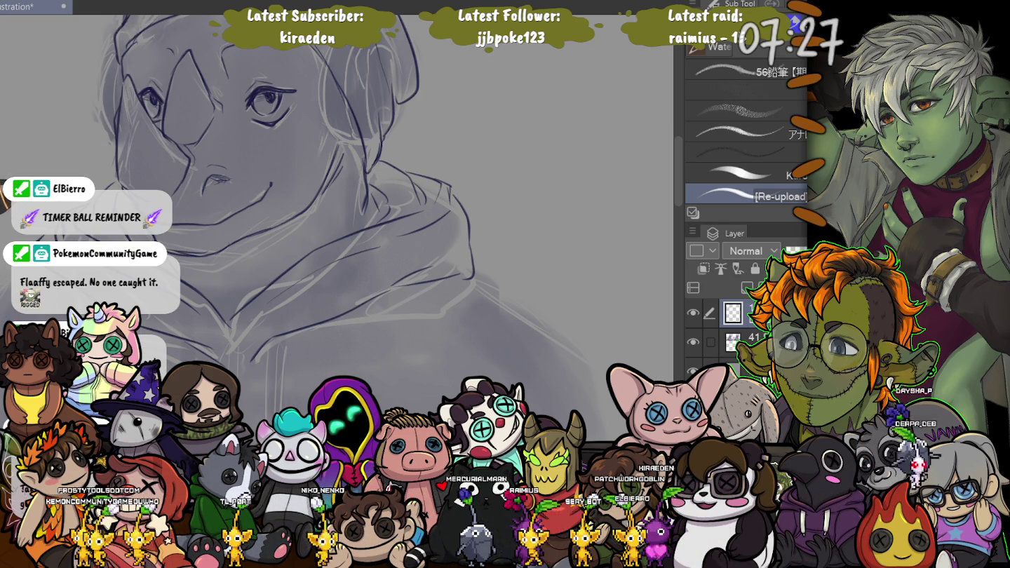
drag(336, 294, 442, 155)
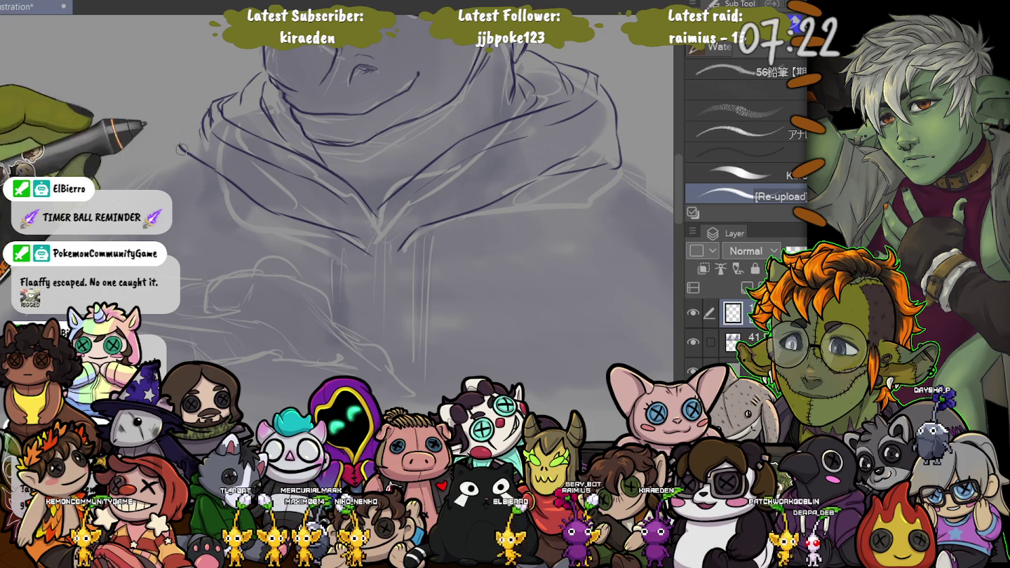
drag(202, 123, 174, 151)
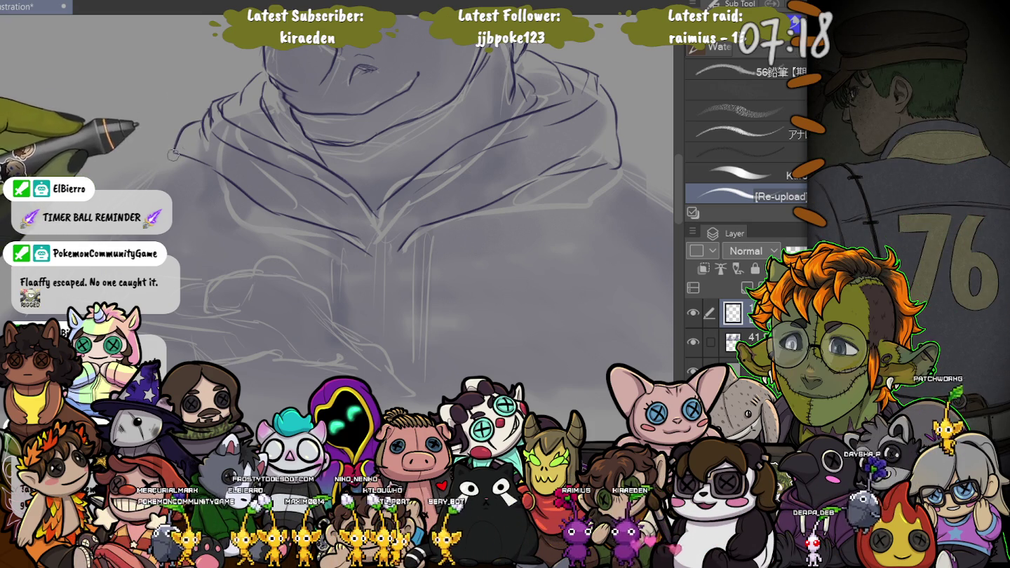
Ink a drawstring line down the hoodie front
scroll(498, 135, down, 3)
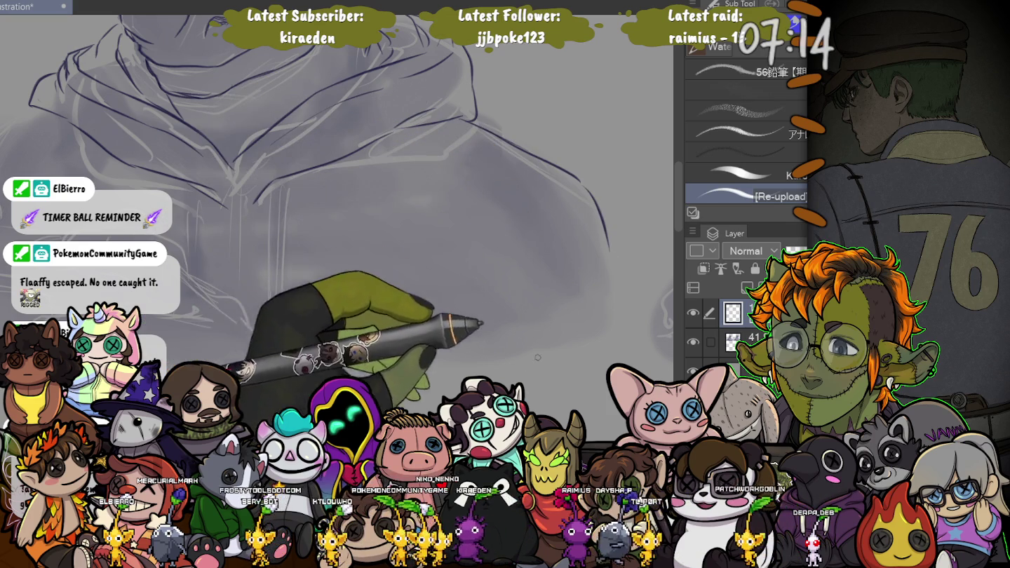
scroll(190, 171, down, 2)
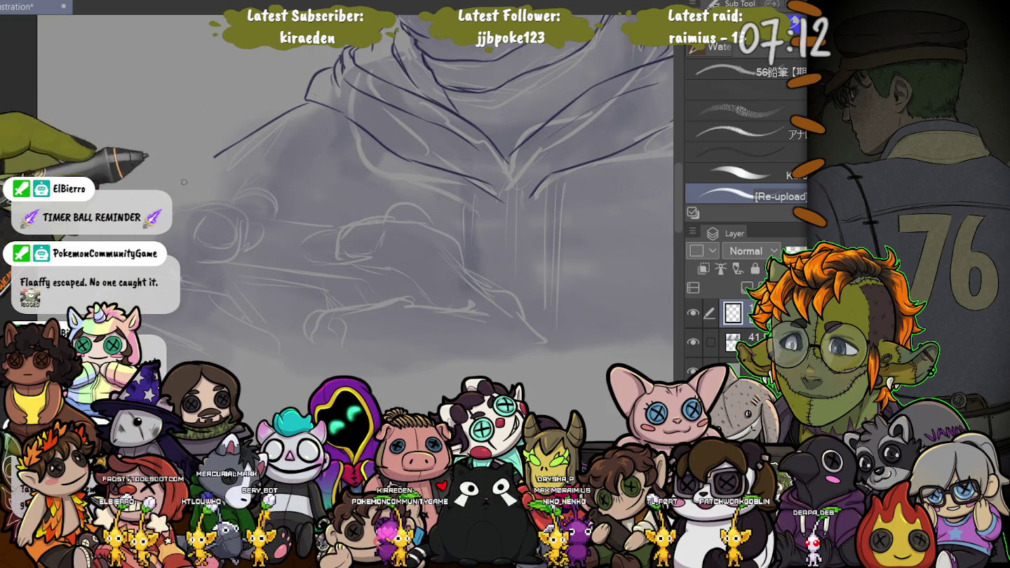
scroll(179, 142, up, 3)
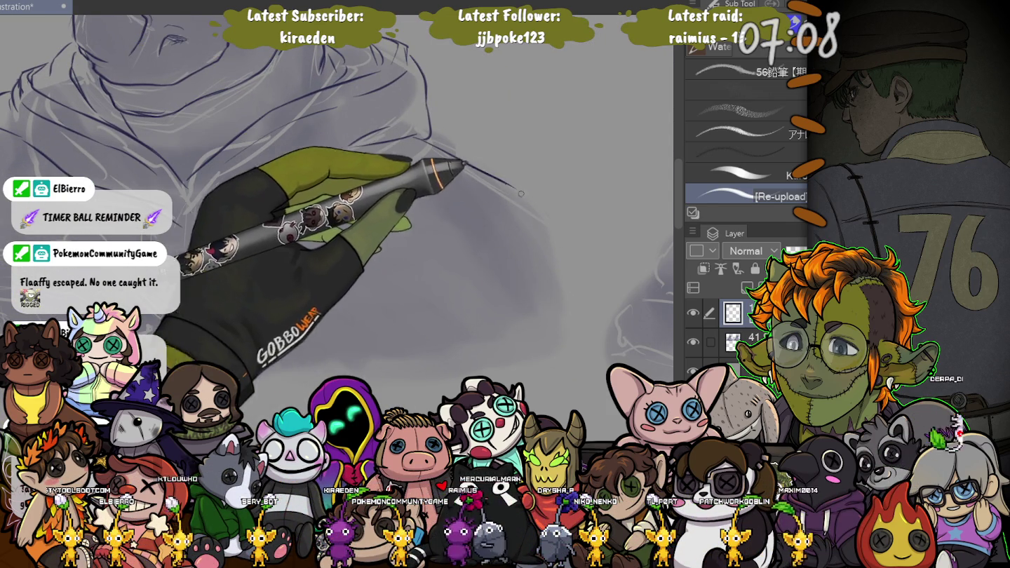
drag(234, 182, 236, 294)
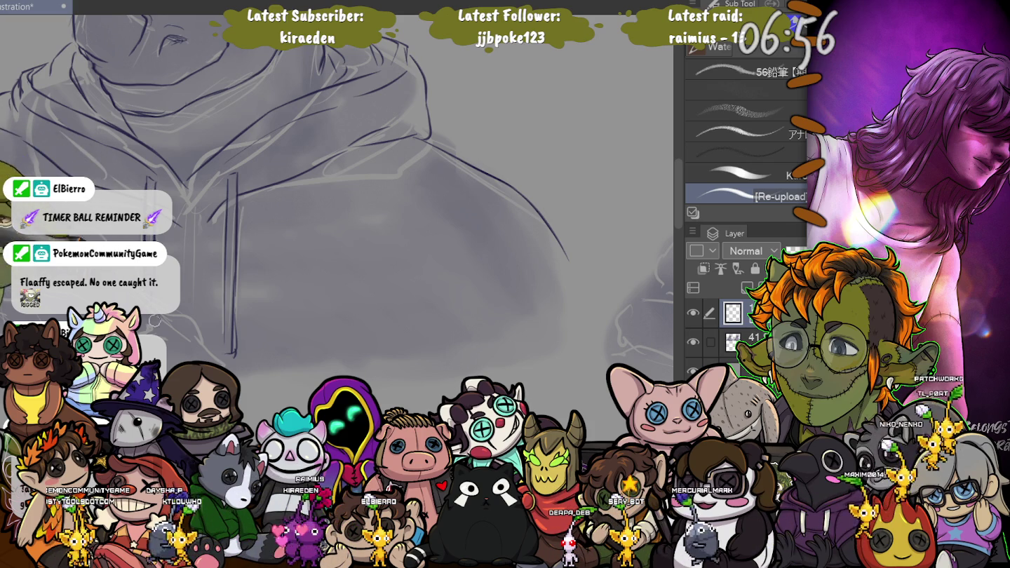
Add a short hoodie stroke and ink the upper arm and forearm contours across the chest
key(ctrl+minus)
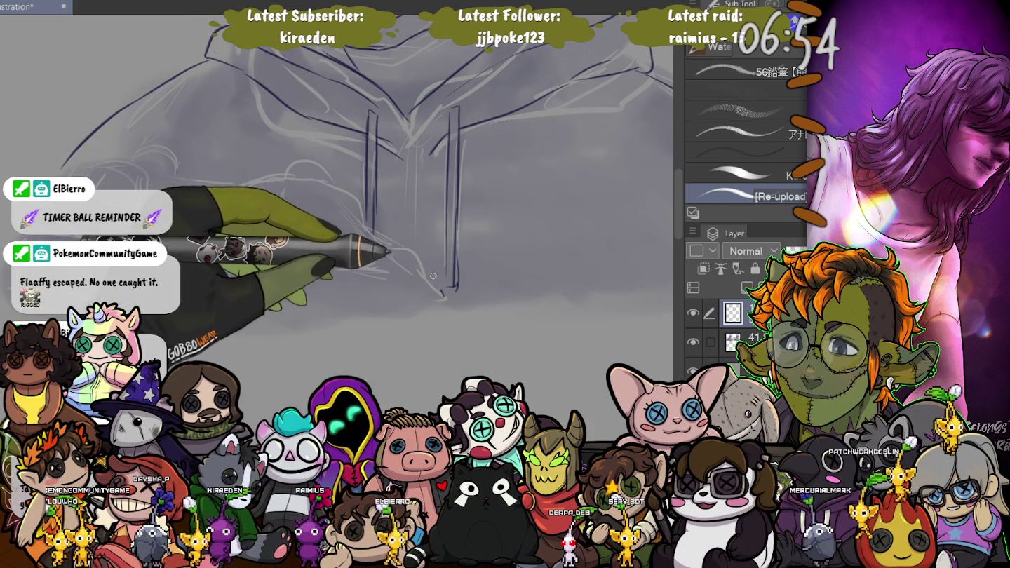
mouse_move(390, 243)
mouse_down()
mouse_move(416, 243)
mouse_move(394, 257)
mouse_up()
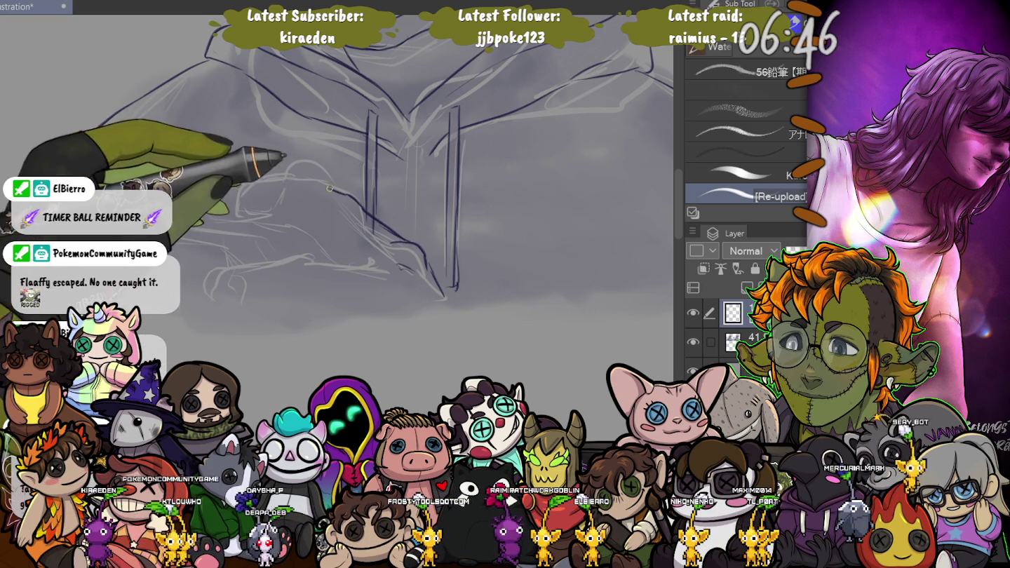
drag(328, 187, 255, 176)
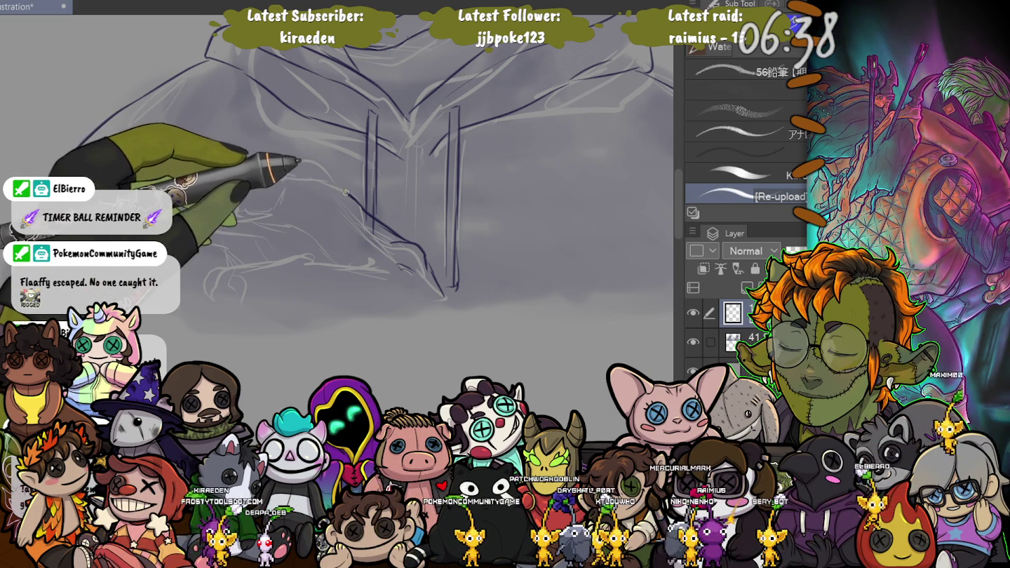
drag(301, 184, 246, 198)
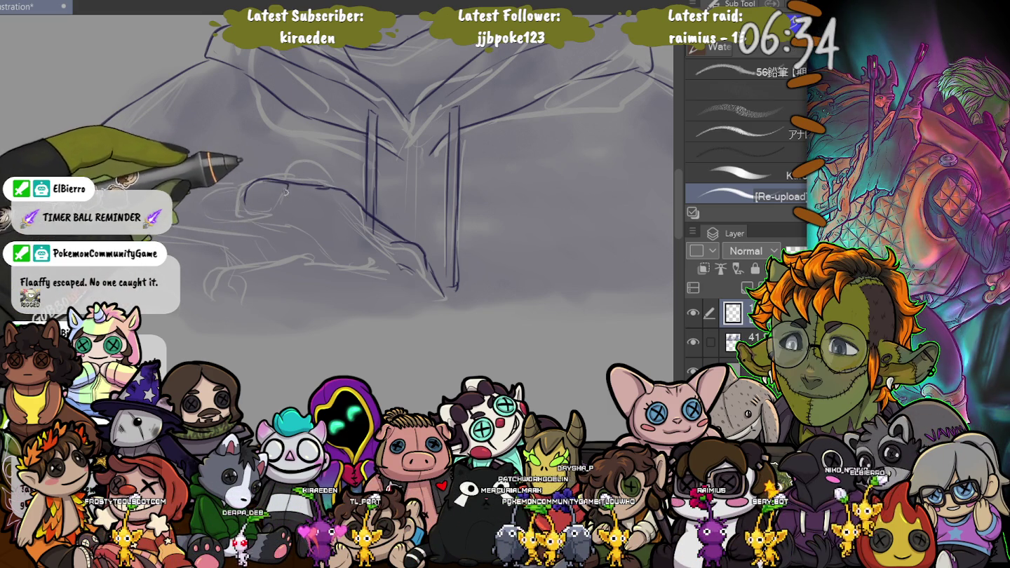
drag(106, 124, 59, 168)
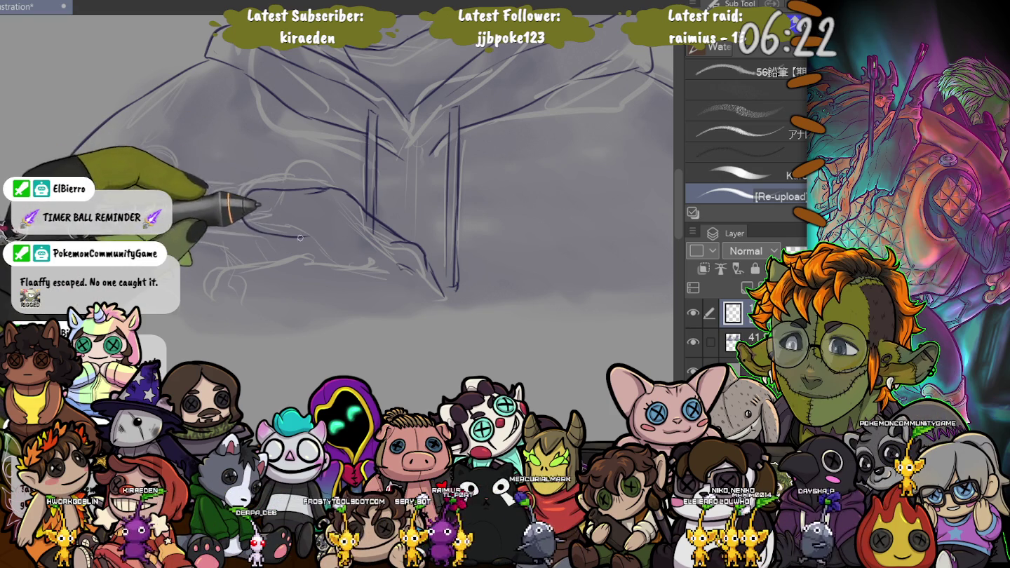
mouse_move(284, 236)
mouse_down()
mouse_move(344, 267)
mouse_move(284, 196)
mouse_up()
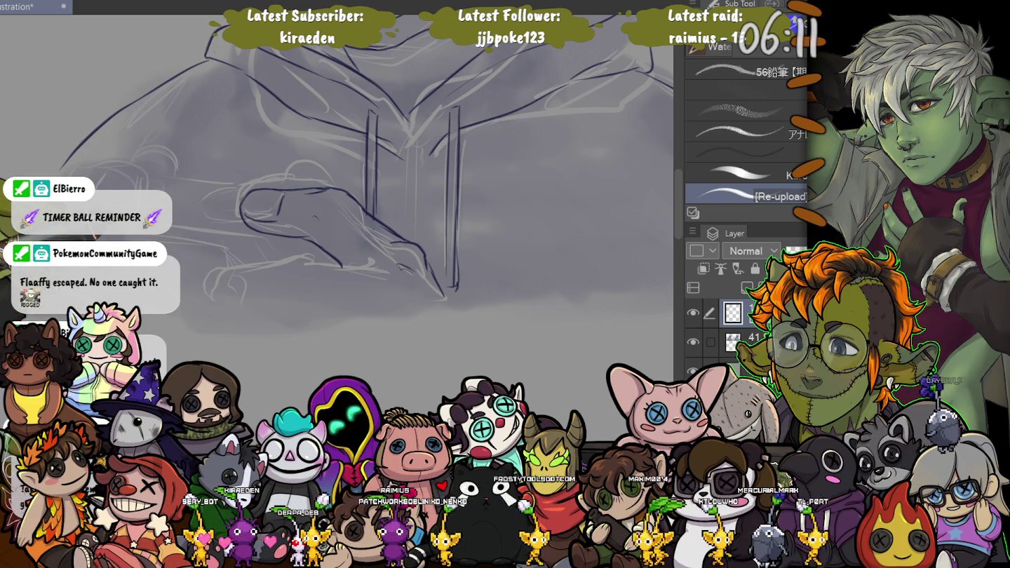
Ink one hand's looped outline, a line beneath it, and the second hand's knuckles
drag(369, 262, 262, 273)
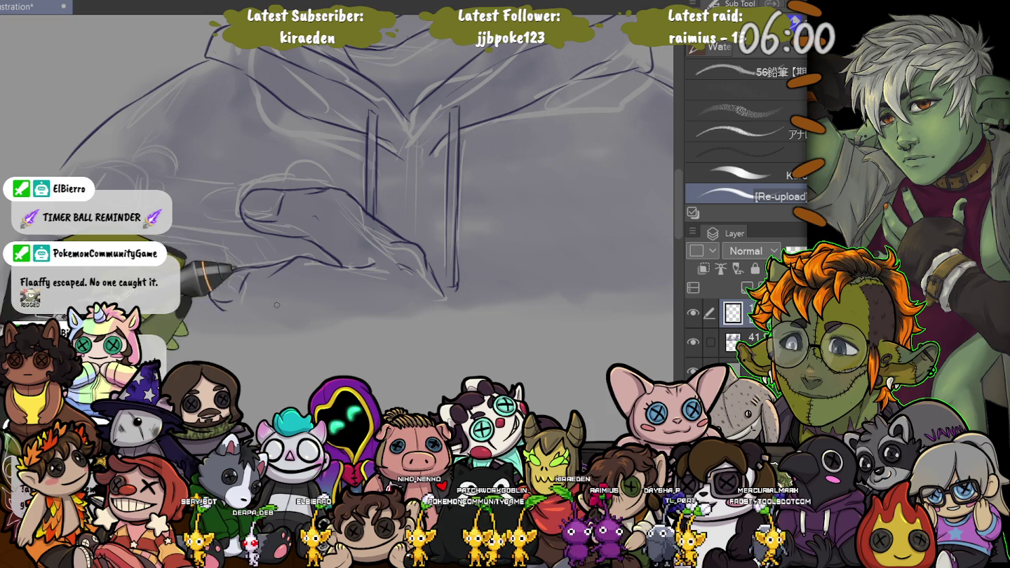
drag(354, 318, 223, 311)
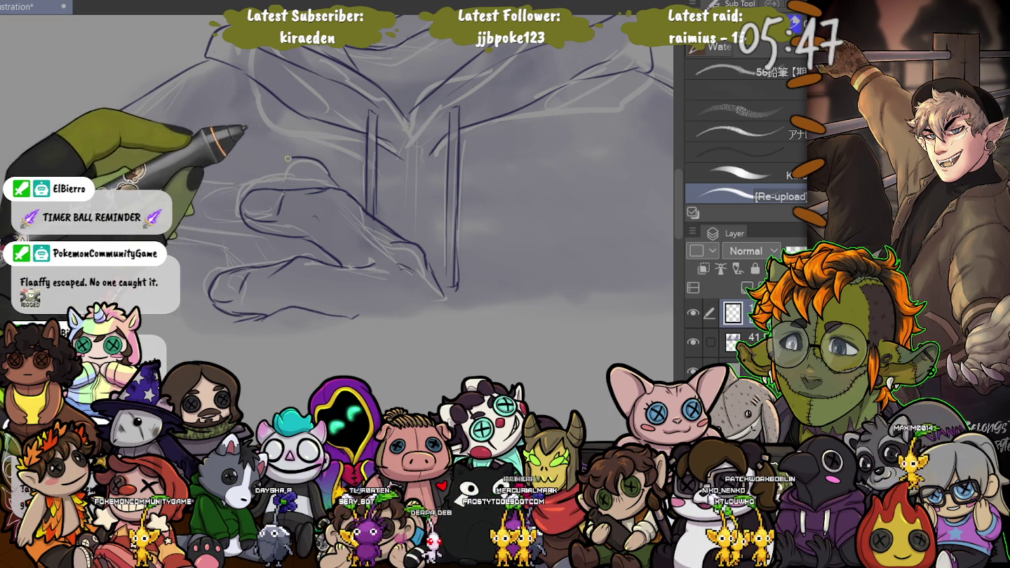
drag(176, 169, 124, 150)
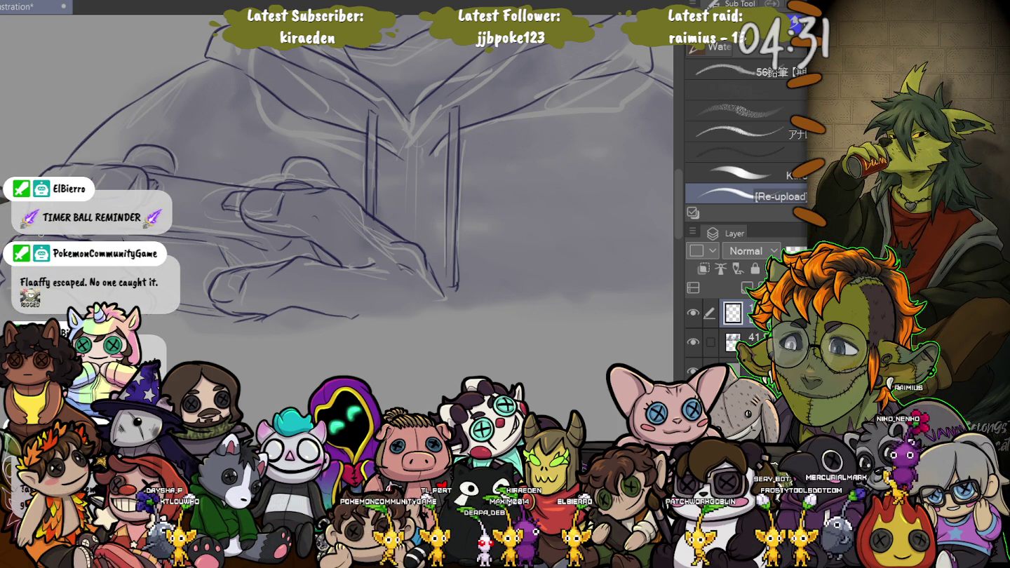
scroll(35, 155, down, 2)
Scroll and zoom out to view both rhino figures together
scroll(35, 155, down, 2)
scroll(29, 154, down, 2)
scroll(25, 150, down, 1)
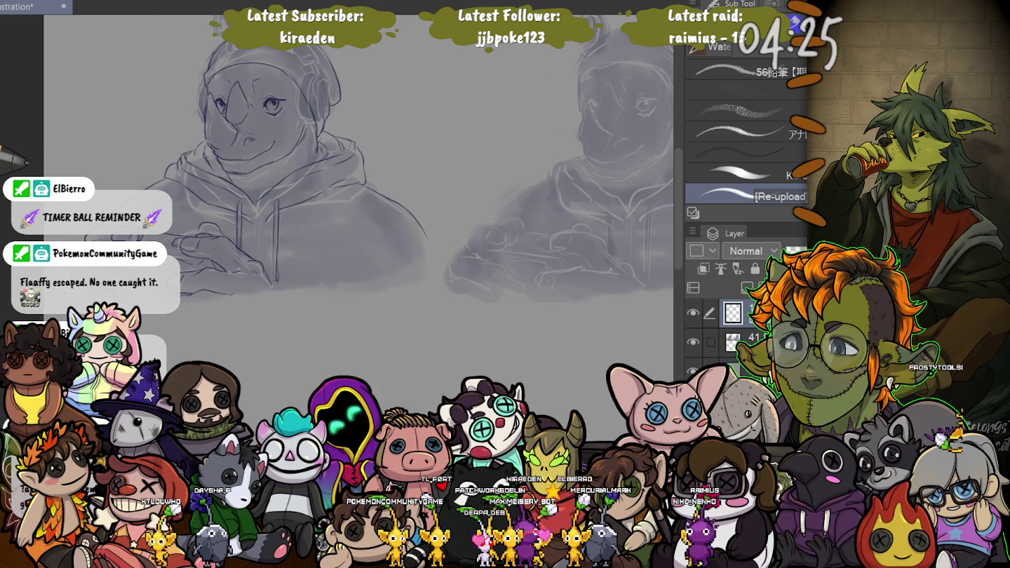
scroll(95, 155, up, 2)
scroll(85, 161, up, 2)
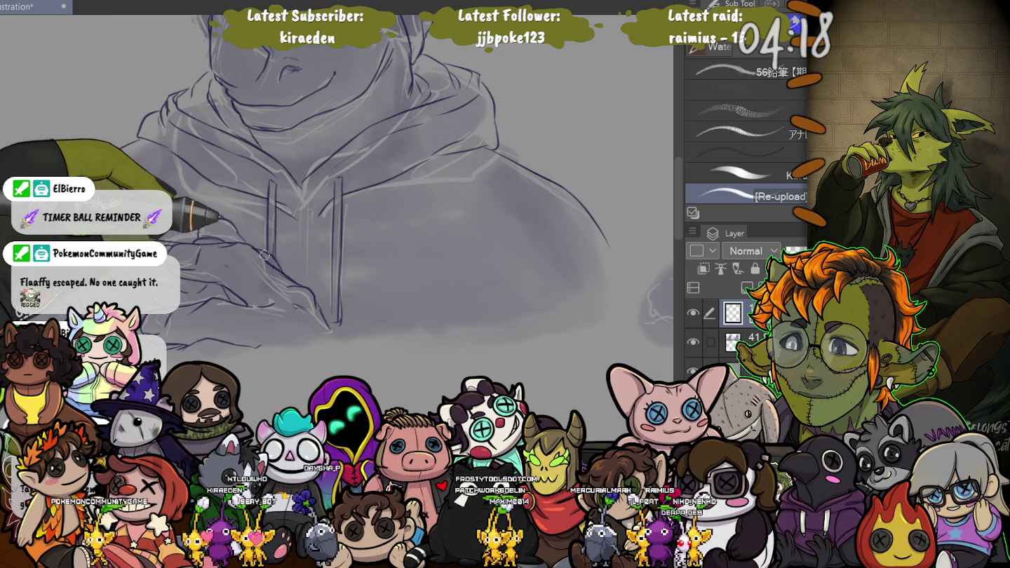
key(ctrl+minus)
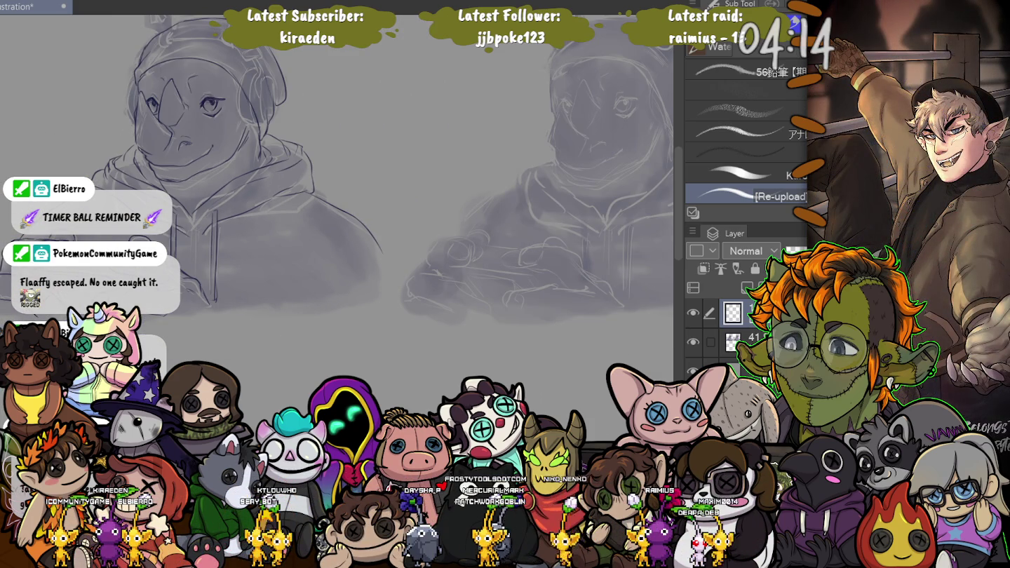
Lasso-select the hand sketch, shrink it slightly with Ctrl+T, then deselect and return to the brush
key(m)
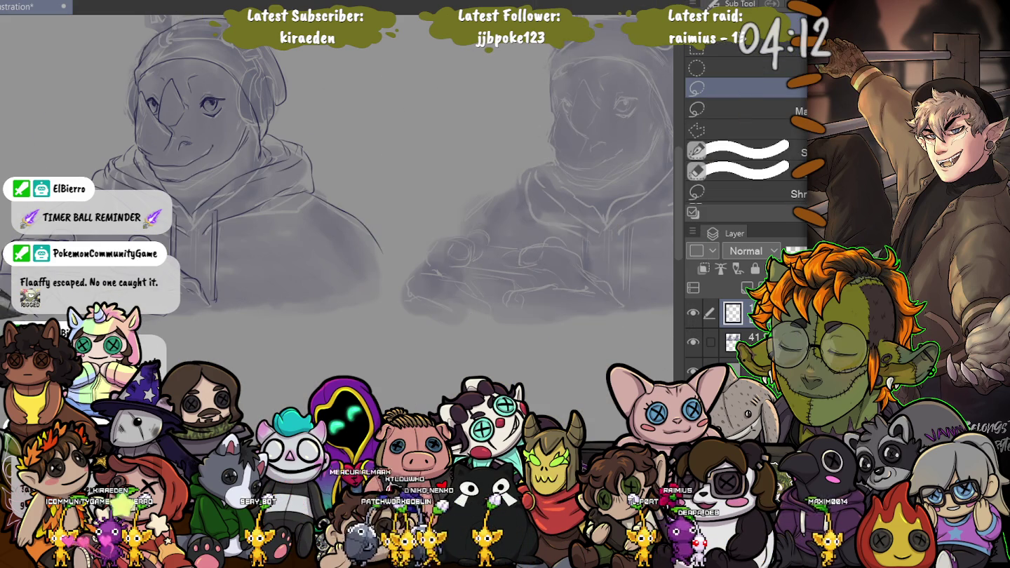
scroll(225, 214, up, 5)
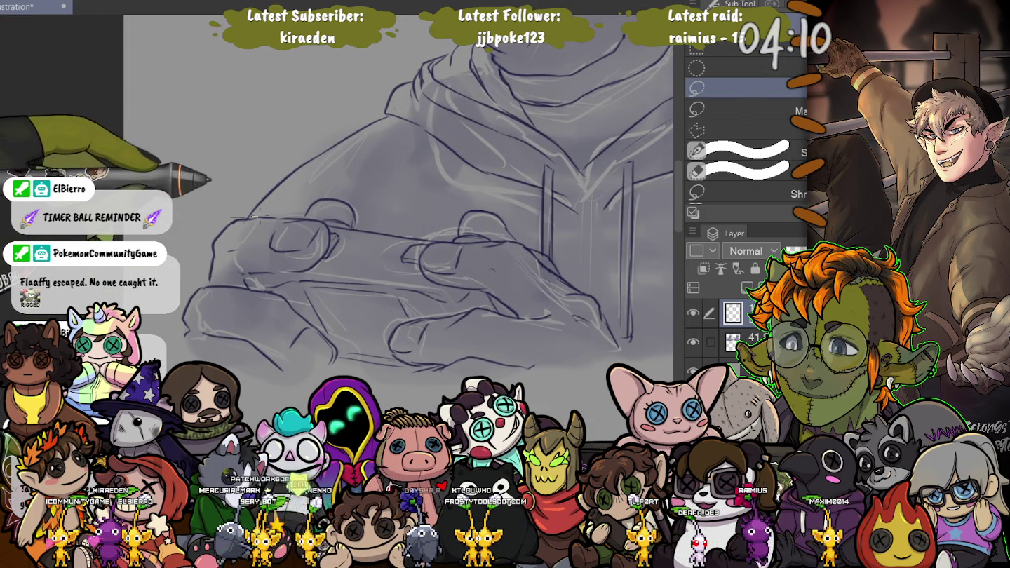
drag(251, 214, 326, 223)
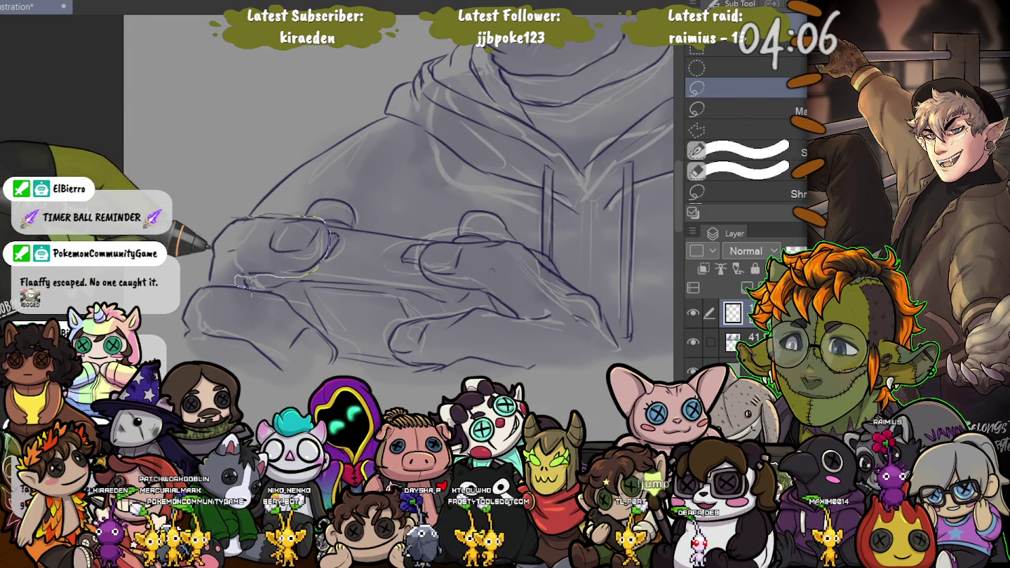
drag(298, 301, 243, 409)
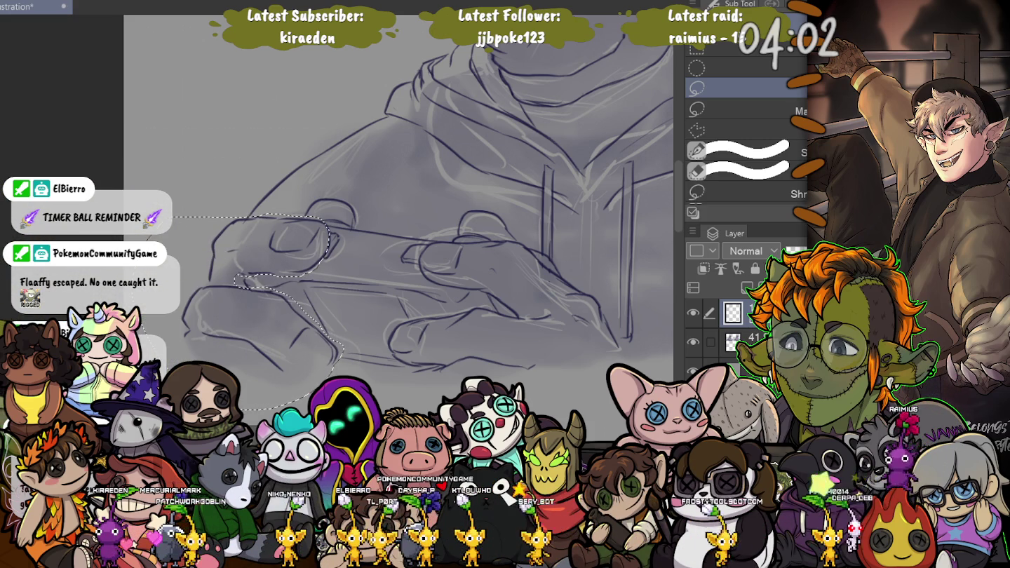
key(ctrl+t)
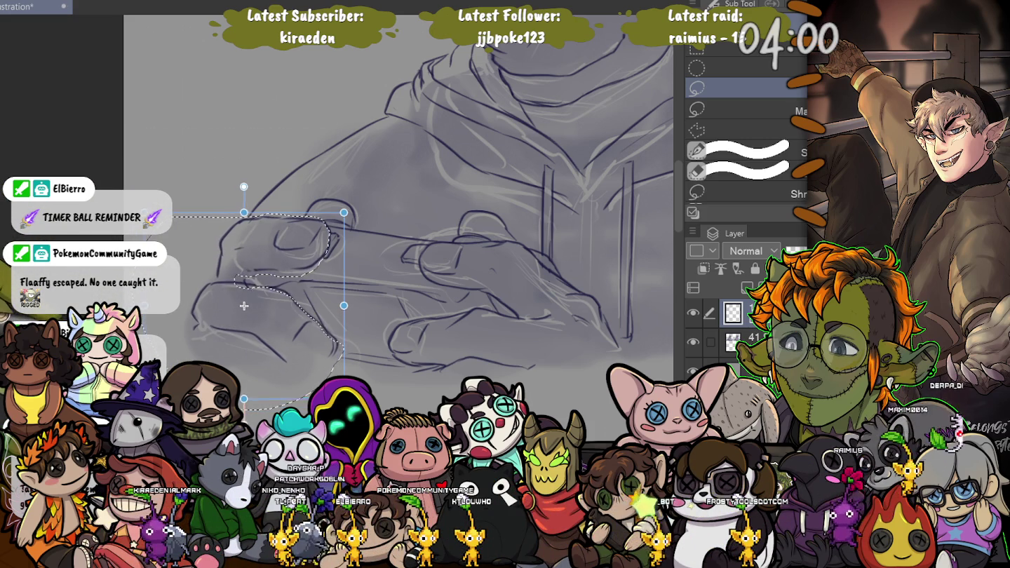
drag(246, 304, 250, 301)
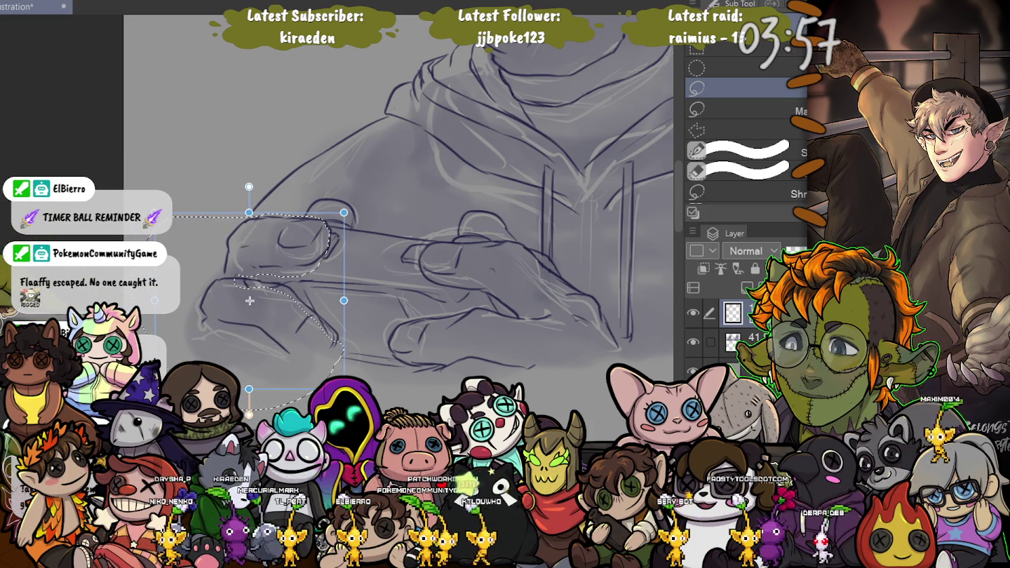
key(ctrl+d)
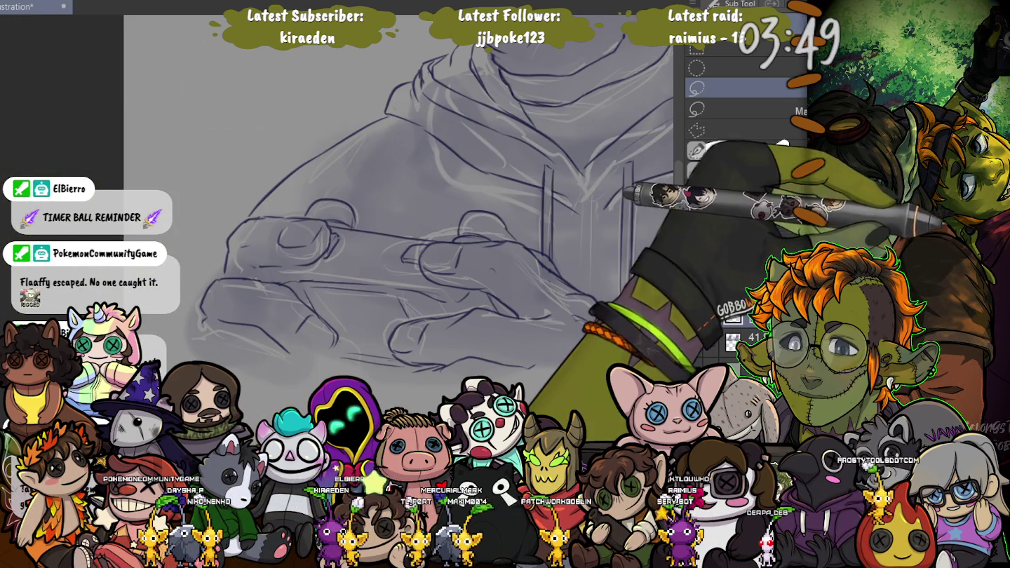
key(b)
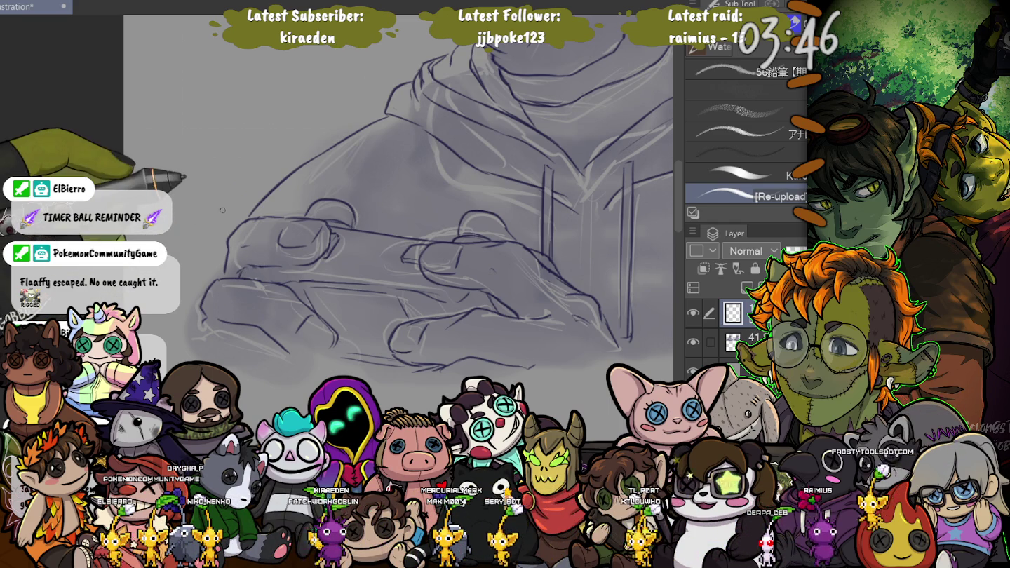
scroll(220, 203, down, 5)
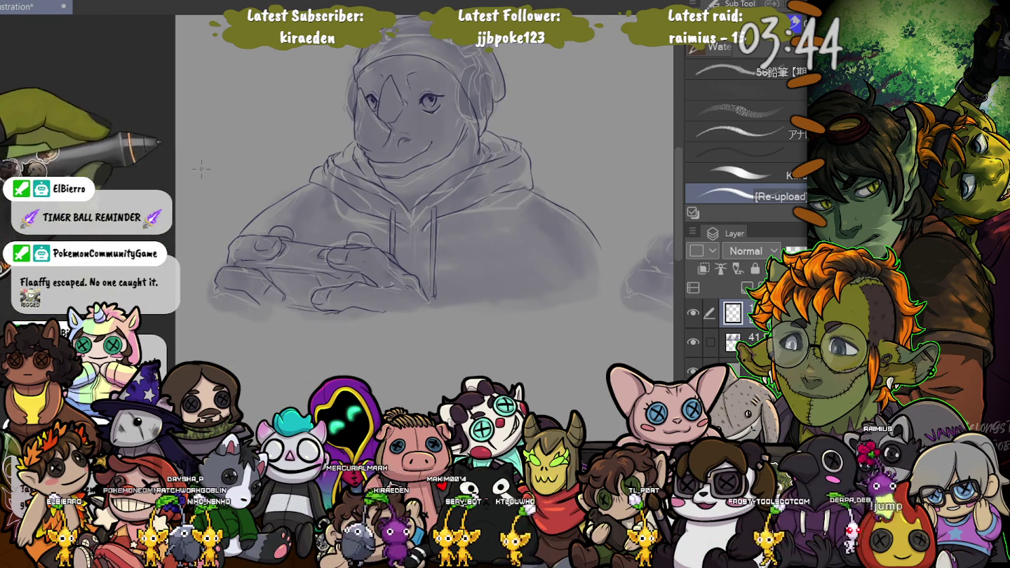
scroll(274, 175, up, 5)
scroll(294, 187, down, 2)
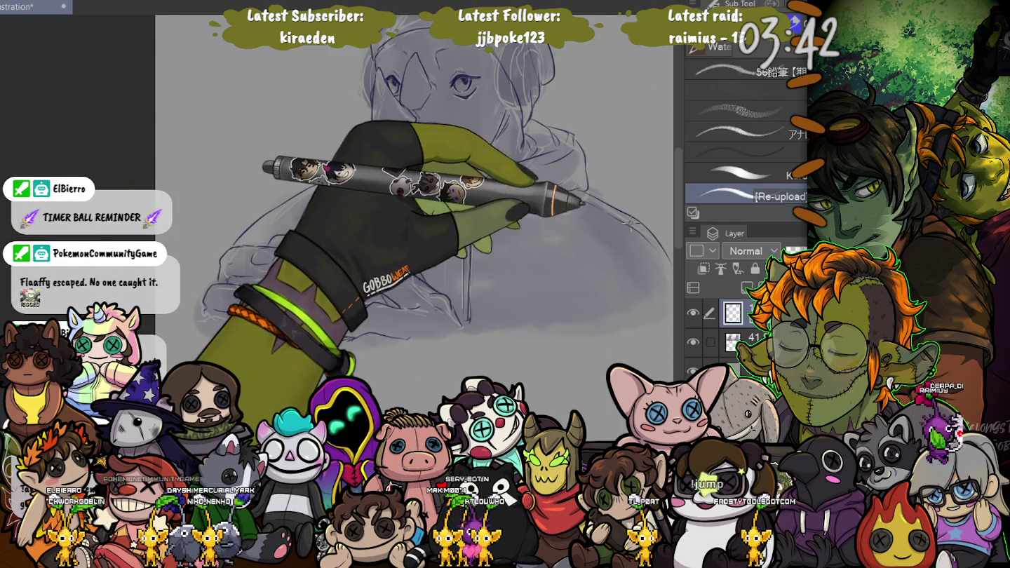
scroll(311, 195, down, 2)
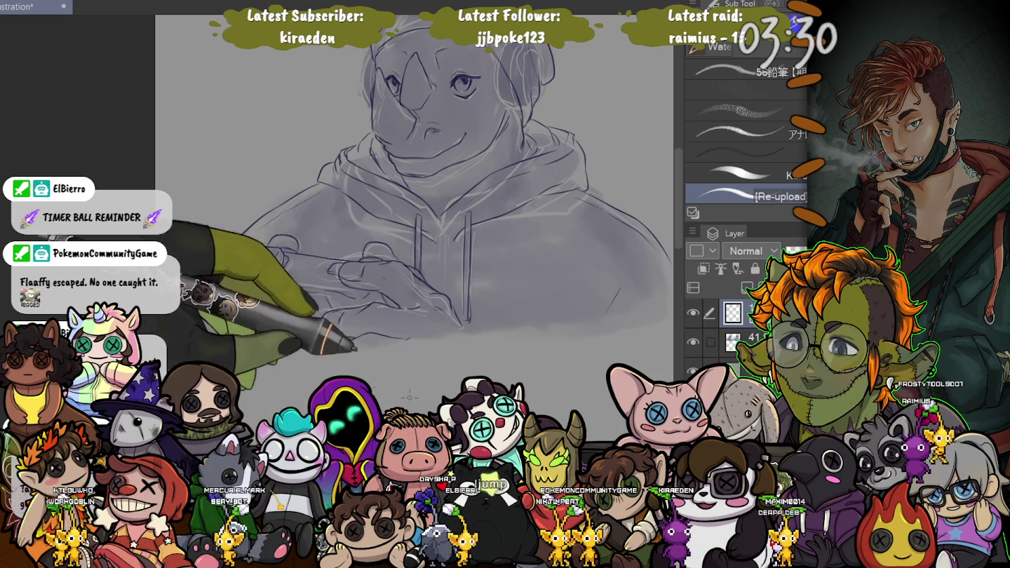
Lasso the left rhino sketch, move it right onto the faint copy, then deselect and return to the brush
drag(279, 249, 233, 363)
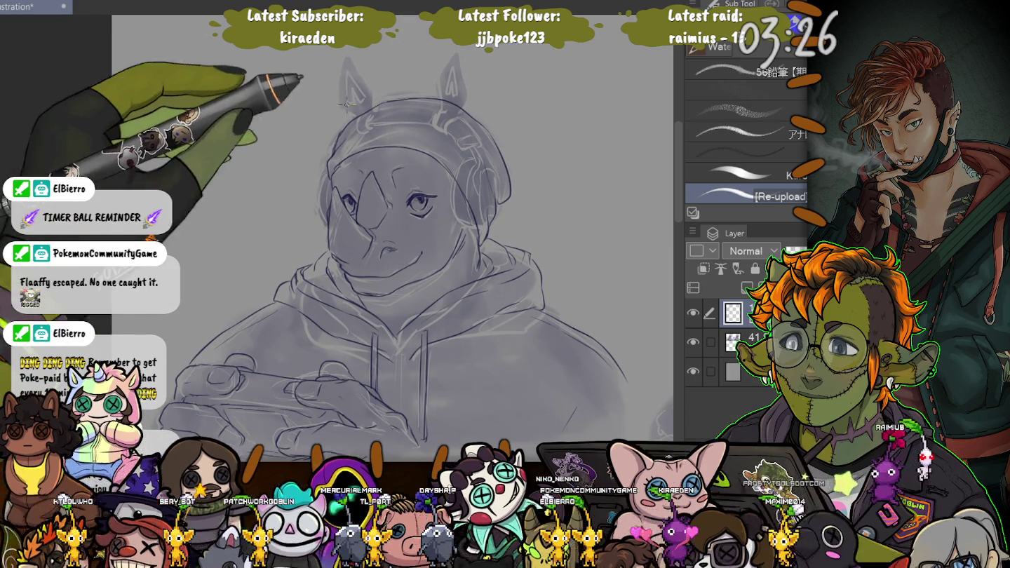
scroll(266, 205, down, 3)
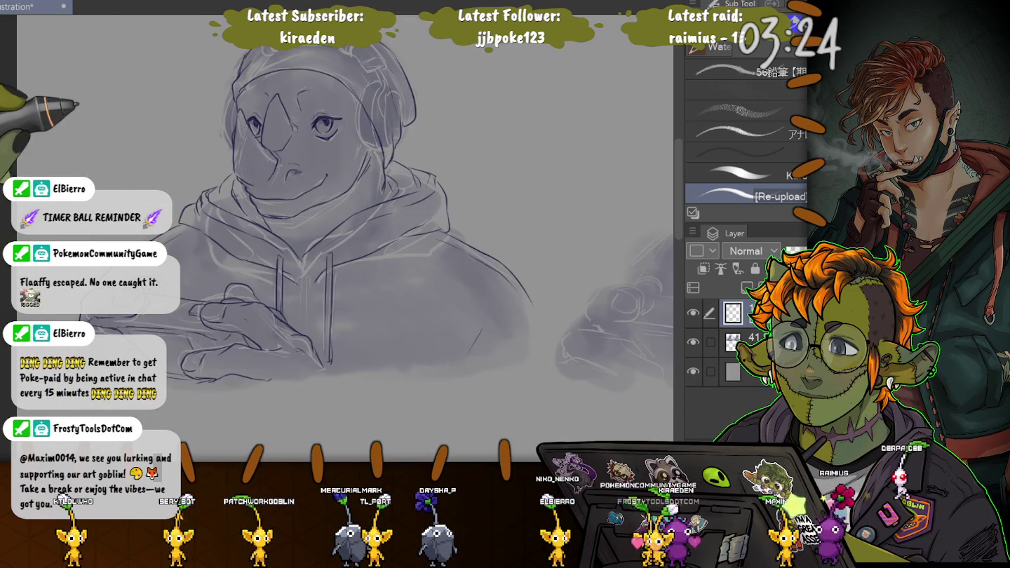
drag(308, 211, 481, 169)
key(m)
mouse_move(158, 78)
mouse_down()
mouse_move(165, 408)
mouse_move(53, 133)
mouse_up()
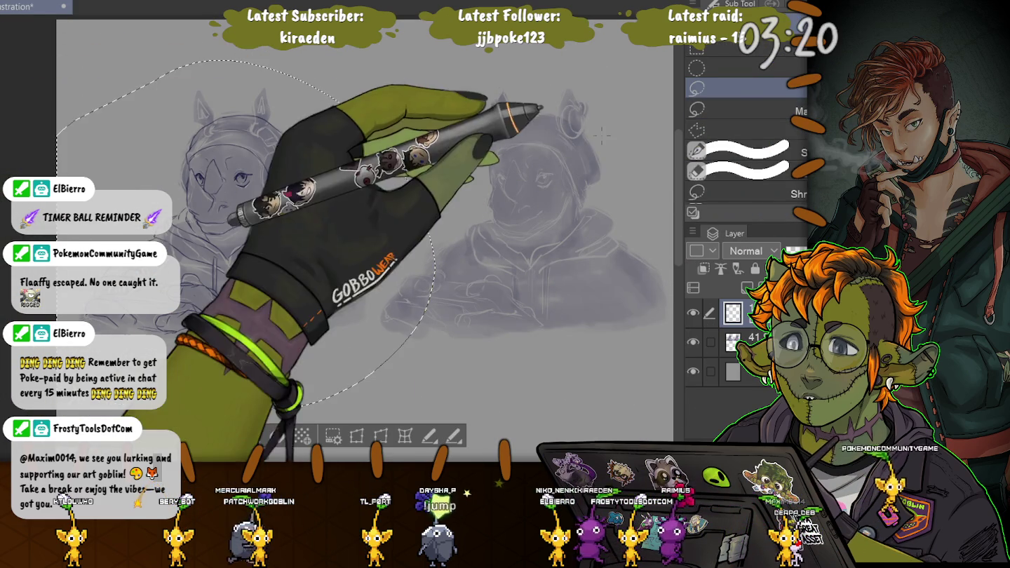
key(k)
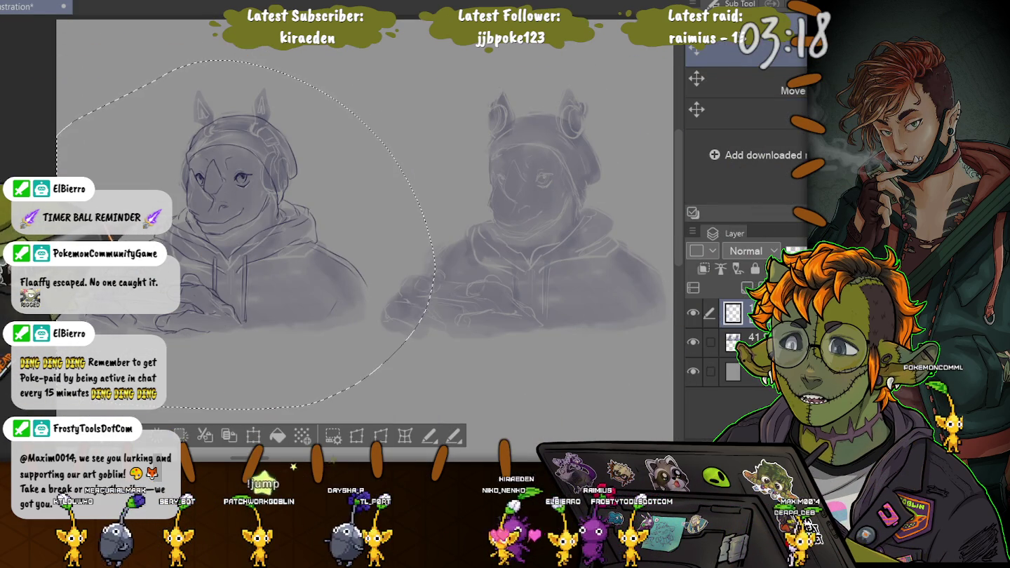
drag(115, 224, 420, 224)
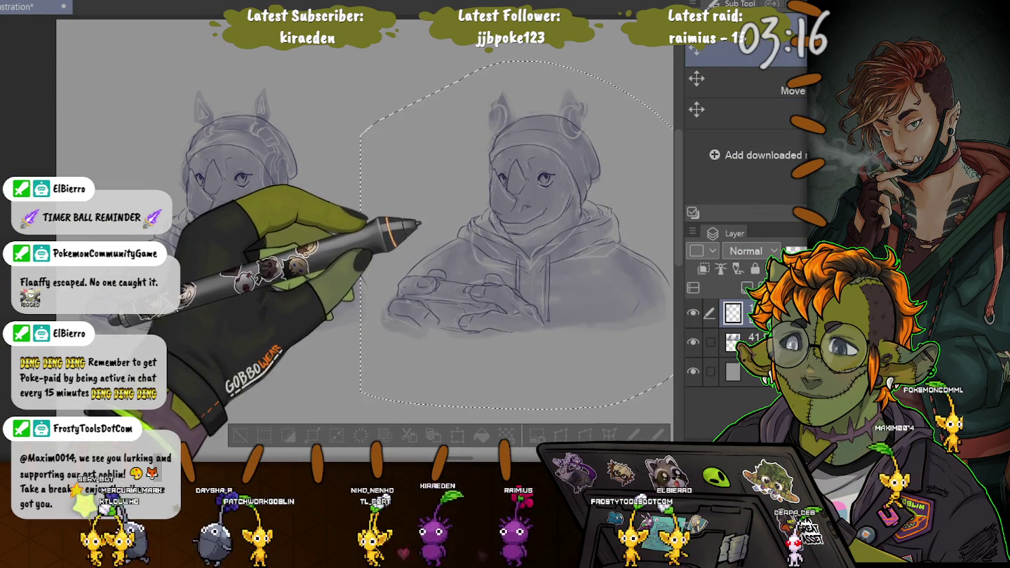
key(ctrl+d)
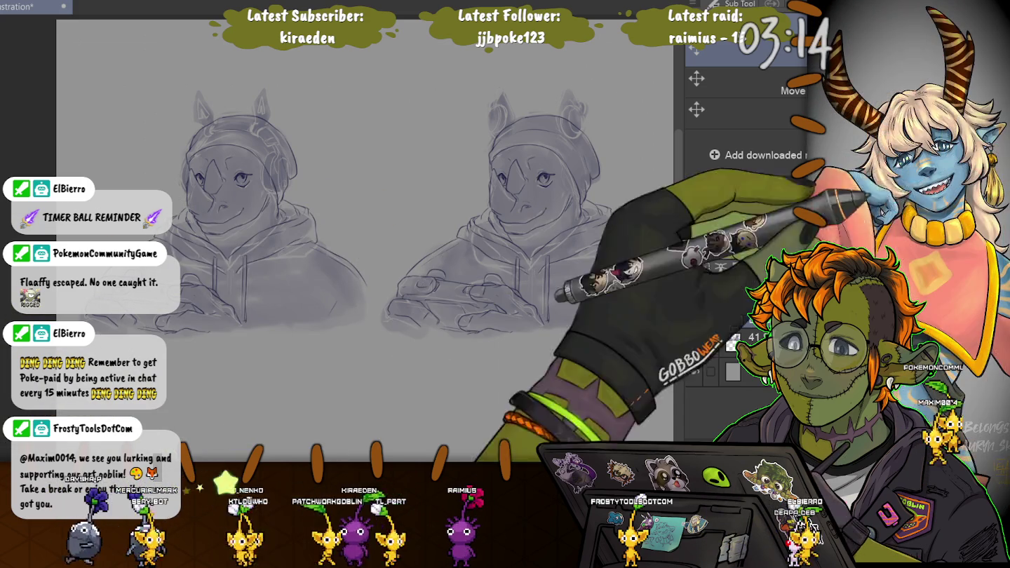
key(b)
scroll(172, 119, up, 2)
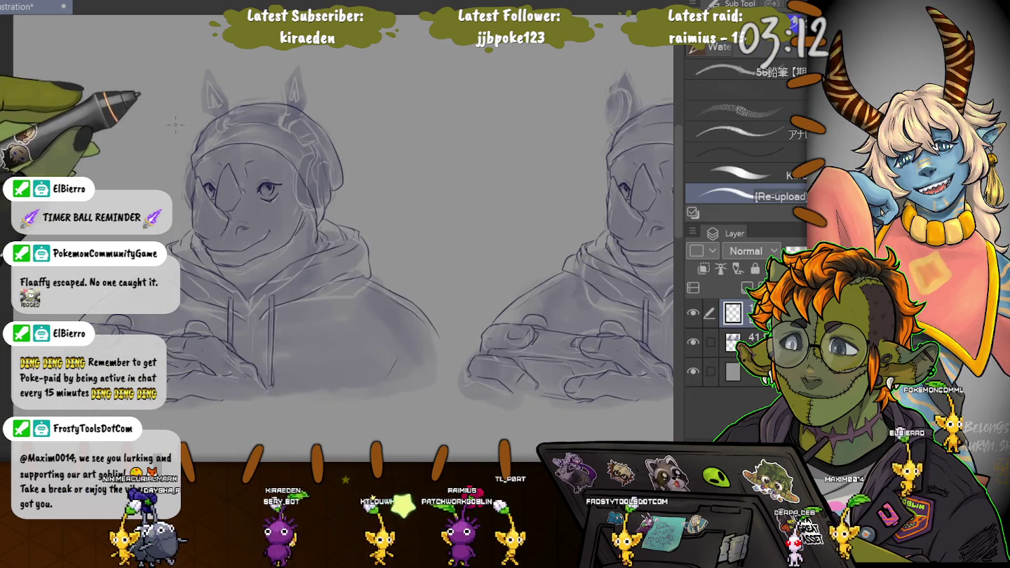
scroll(173, 119, up, 2)
scroll(173, 119, up, 1)
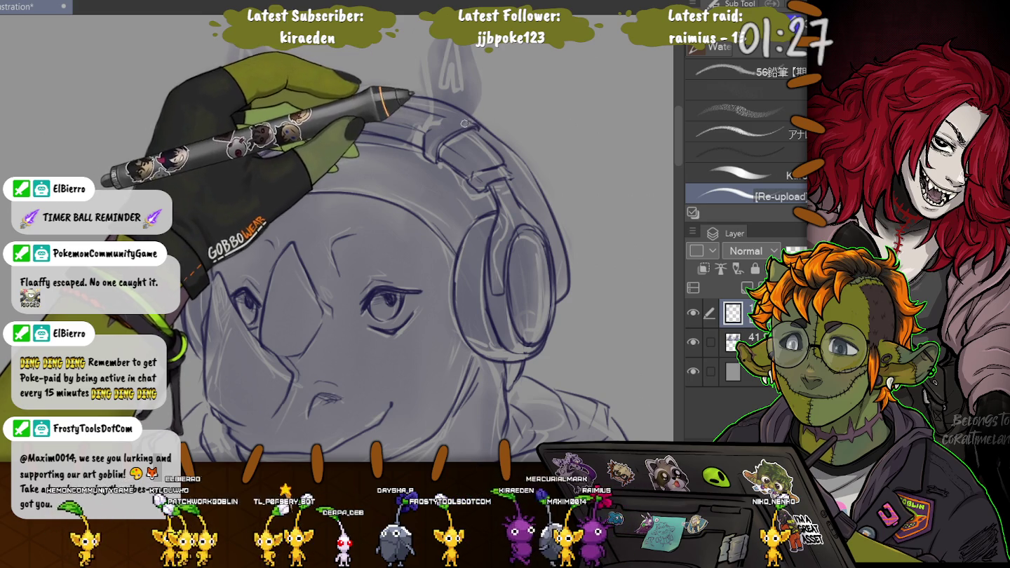
Pan down to the head and ink the outline of a pointed ear
drag(350, 281, 362, 369)
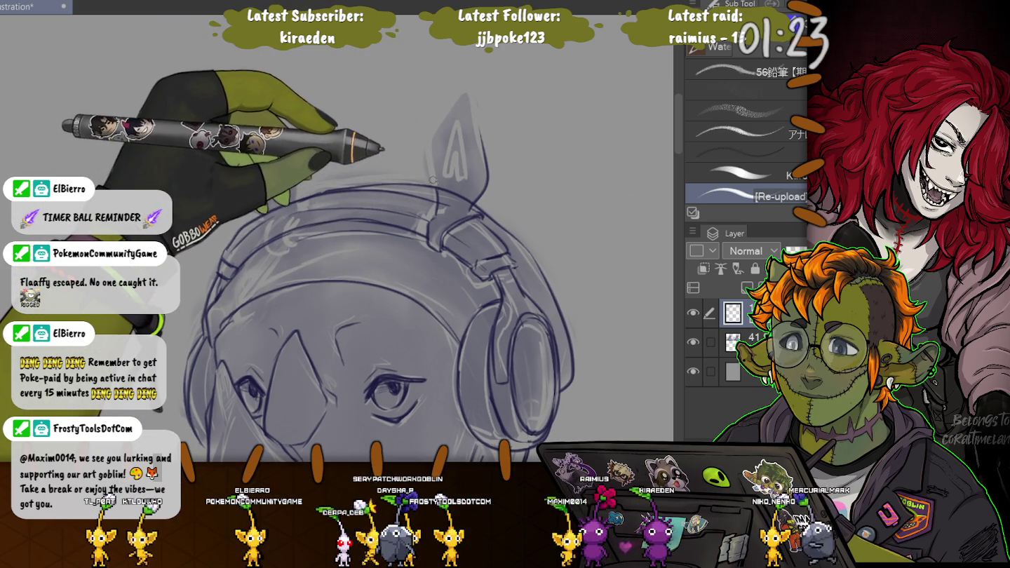
mouse_move(423, 151)
mouse_down()
mouse_move(486, 175)
mouse_move(445, 172)
mouse_up()
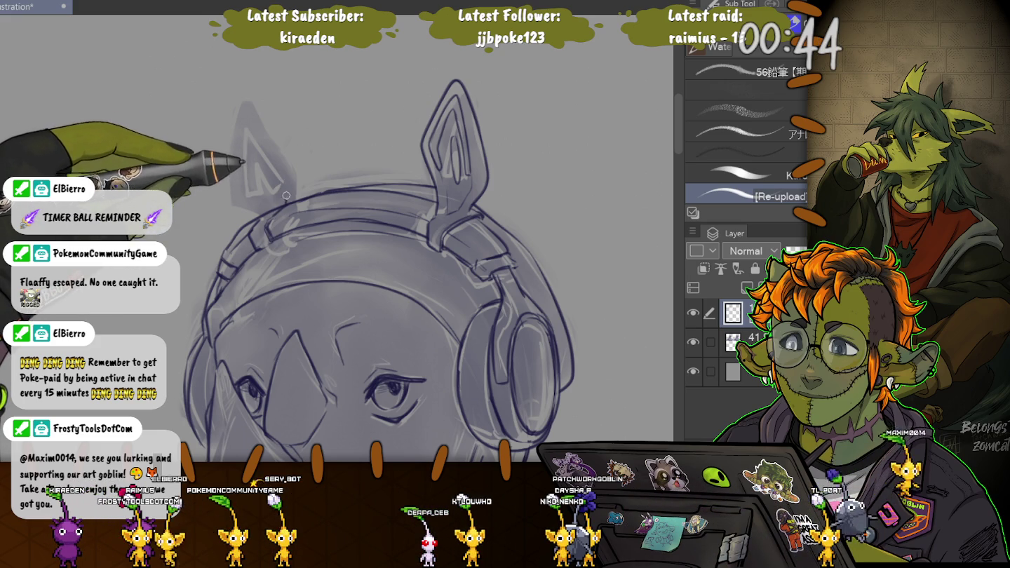
key(ctrl+y)
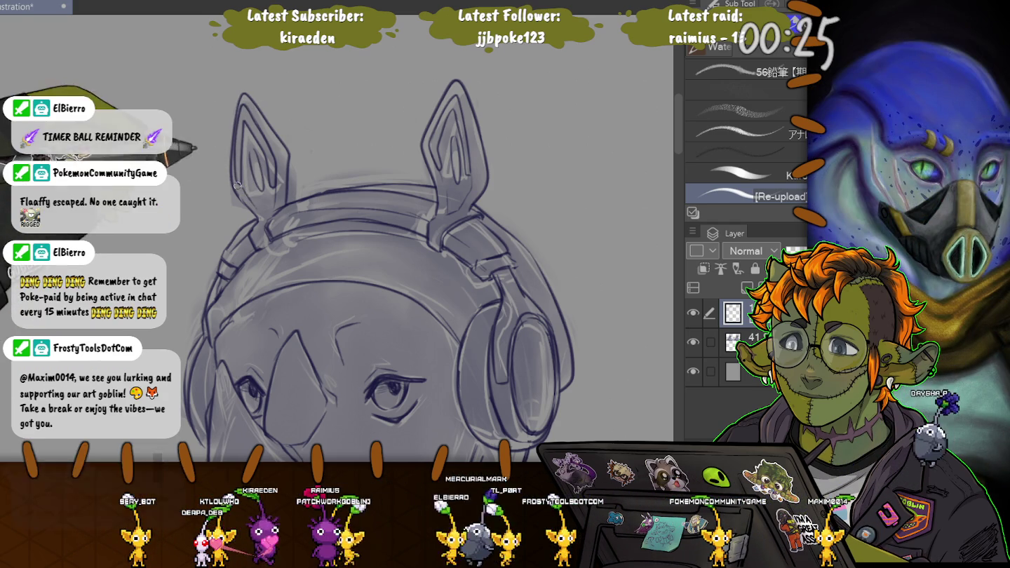
scroll(269, 196, down, 1)
Ink the outlines of the beanie rhino's pointed ear and its left ear
scroll(269, 197, down, 1)
scroll(269, 196, down, 1)
scroll(269, 196, down, 2)
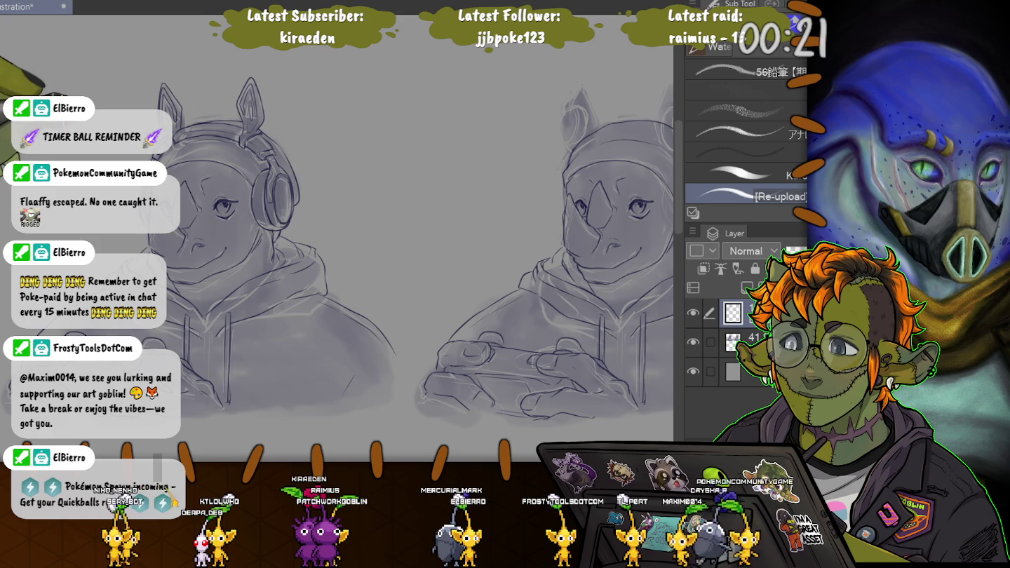
scroll(272, 176, up, 2)
scroll(272, 175, up, 1)
scroll(273, 175, up, 1)
scroll(392, 147, up, 2)
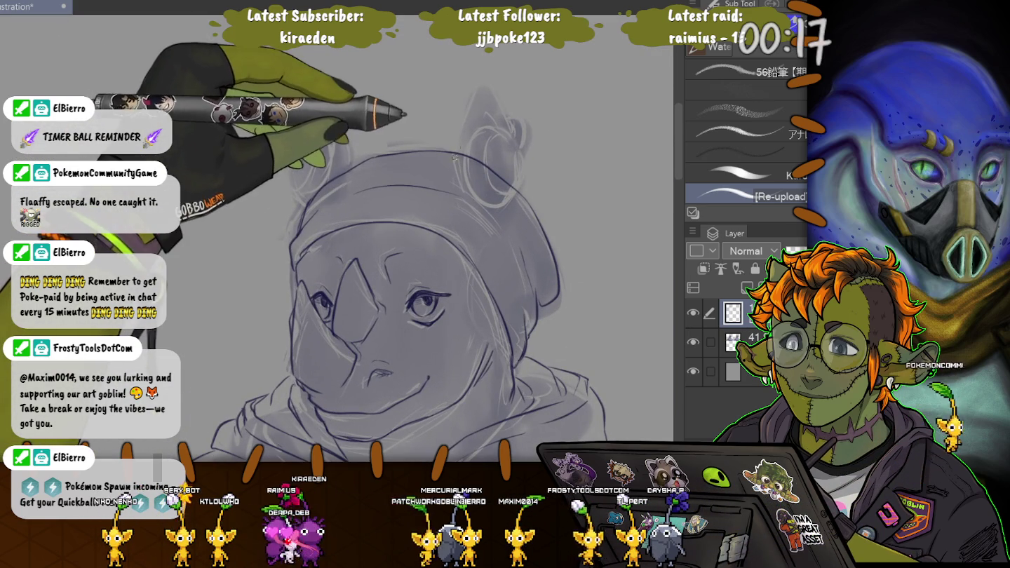
drag(460, 156, 495, 117)
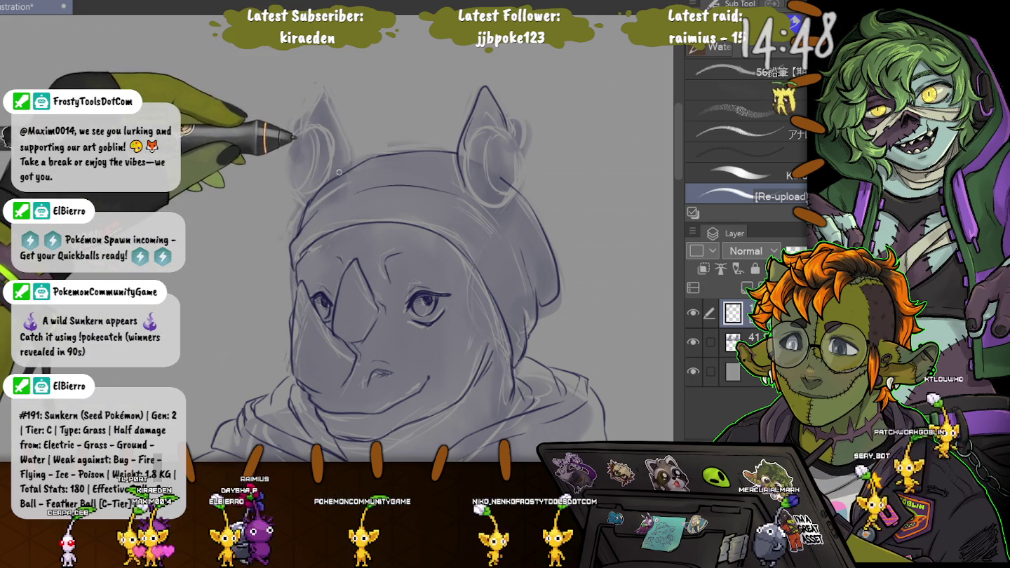
drag(349, 167, 325, 103)
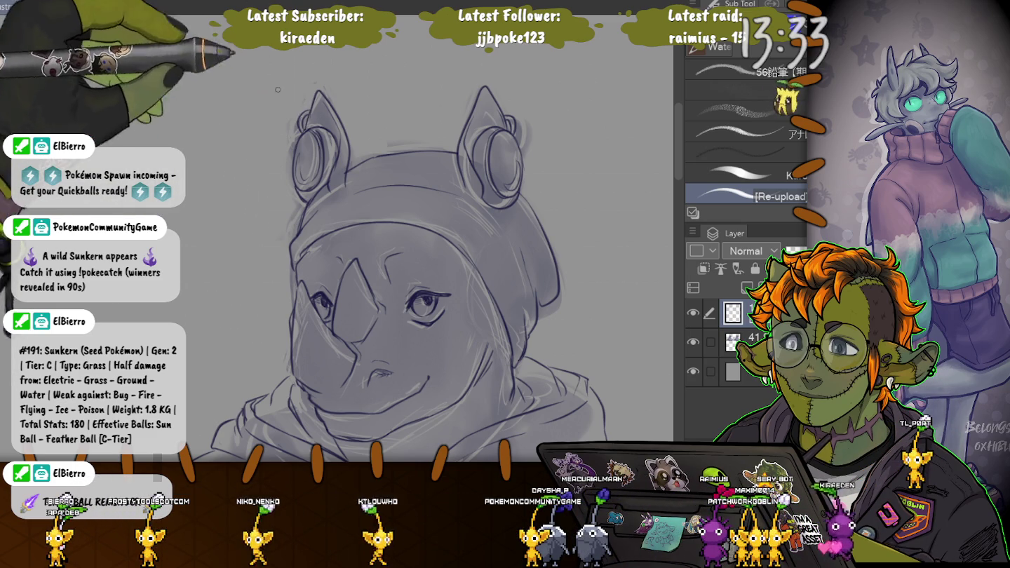
Undo the last stroke and zoom out to show both sketches with hoodies and hands
key(ctrl+z)
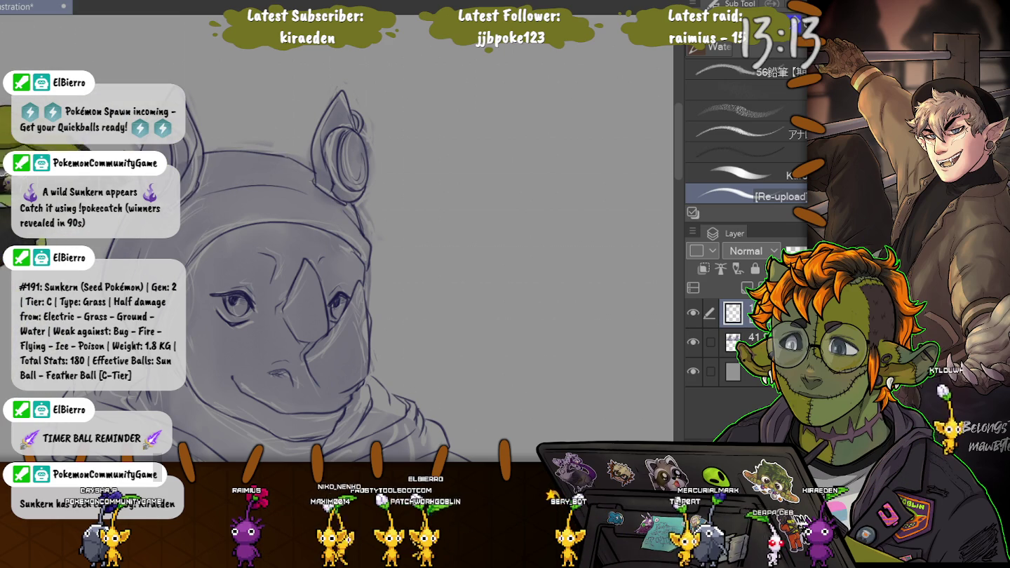
scroll(336, 281, left, 3)
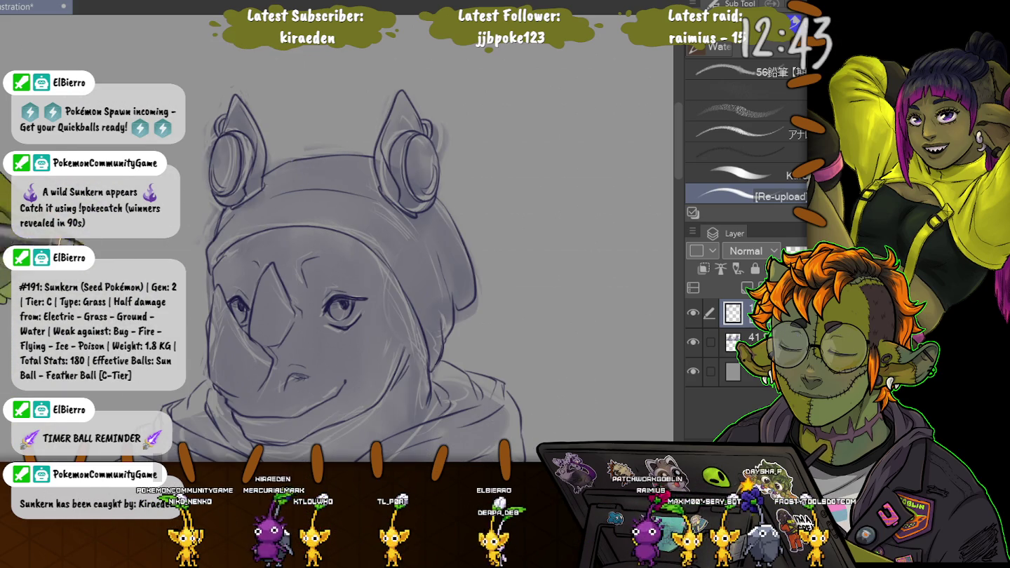
scroll(400, 238, down, 5)
key(ctrl+minus)
scroll(337, 231, left, 5)
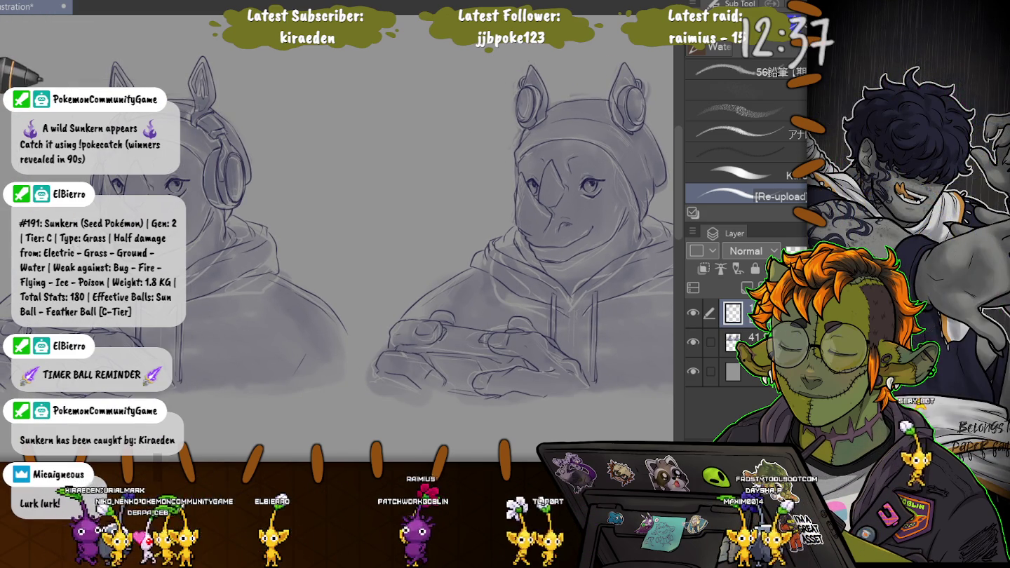
Hide the shaded rough sketch, review the clean lines, then switch to the ThereforYouandMeAnimatic document
click(693, 341)
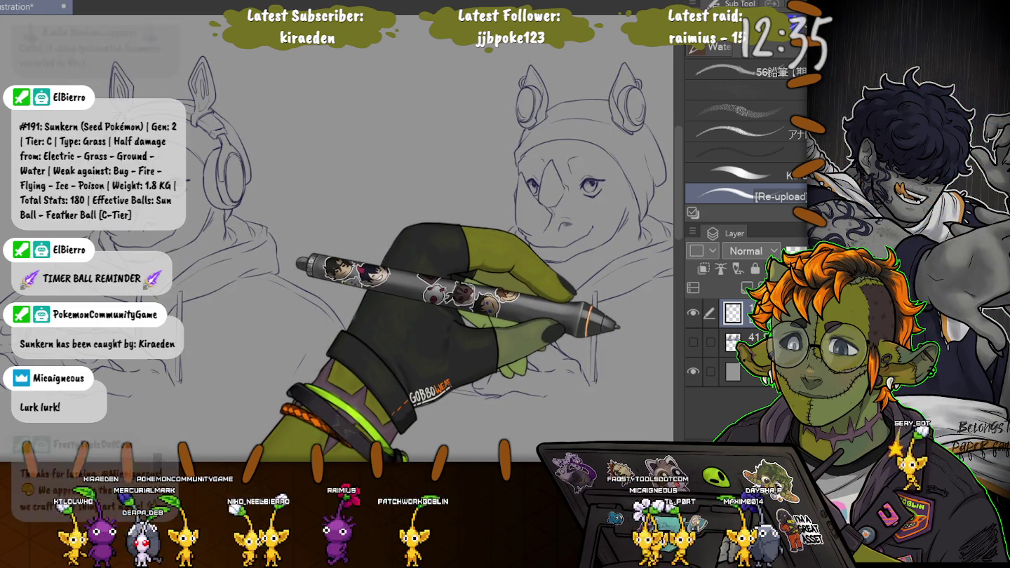
key(ctrl+minus)
key(ctrl+plus)
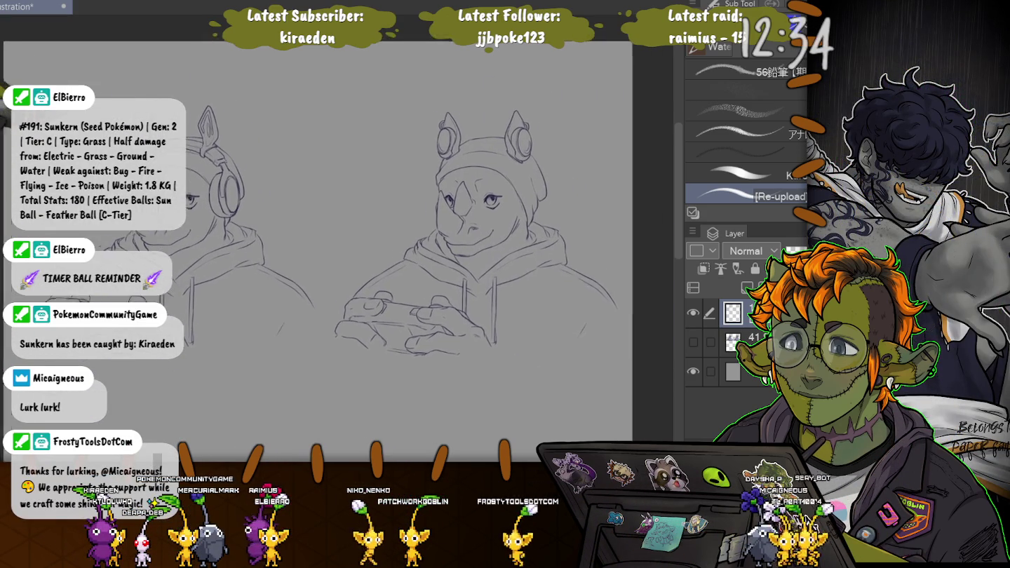
key(ctrl+minus)
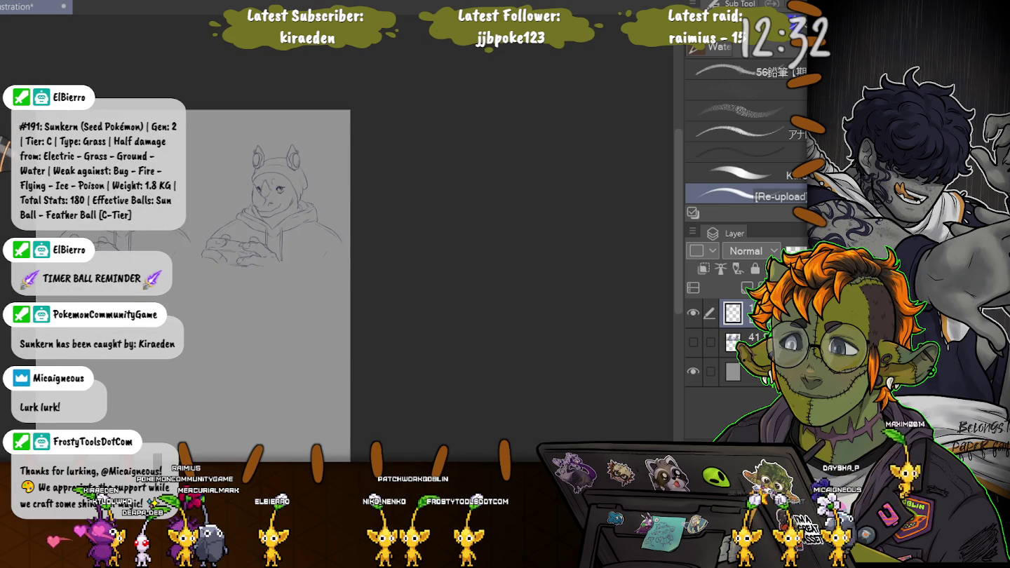
key(ctrl+plus)
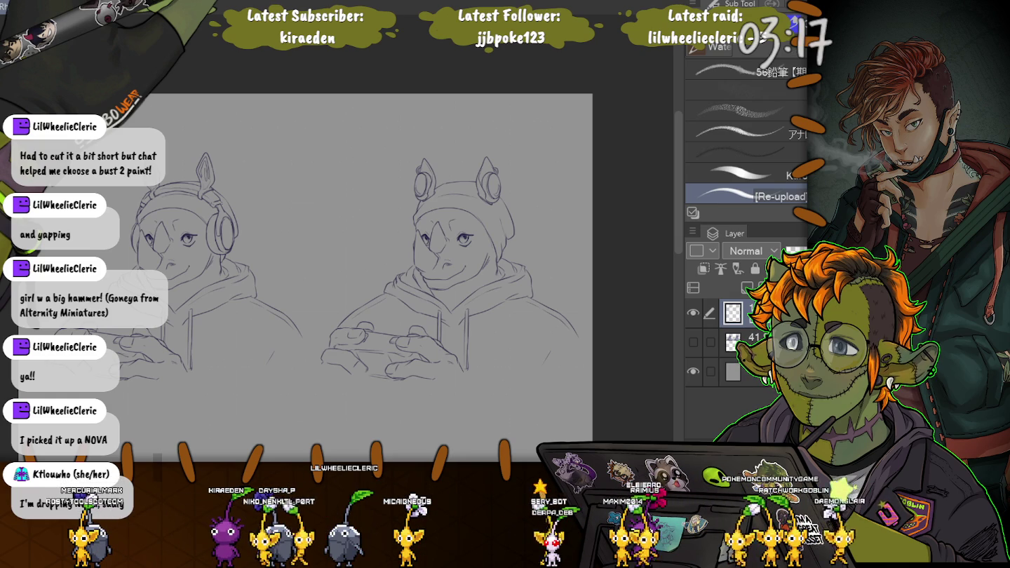
key(ctrl+Tab)
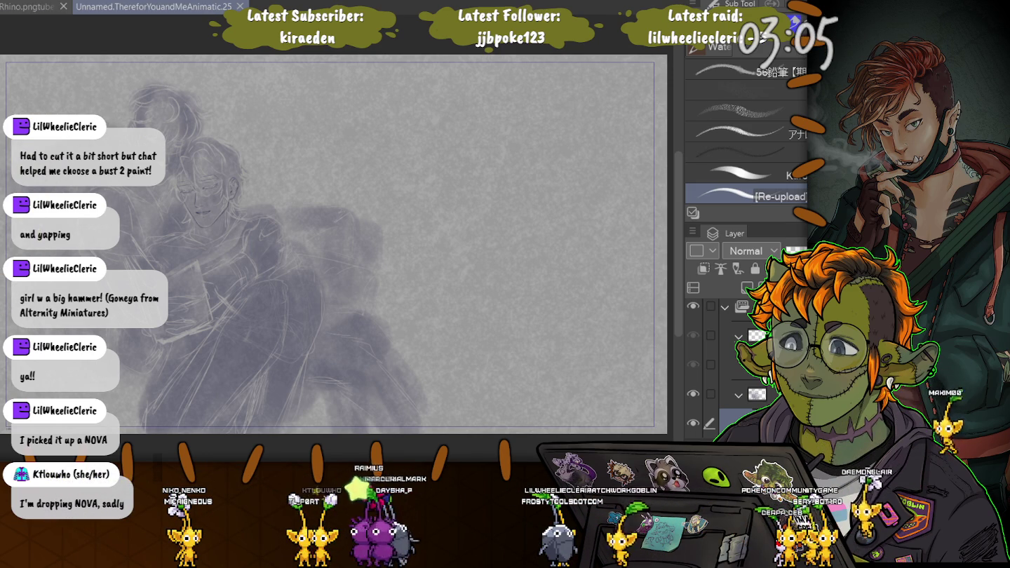
key(Tab)
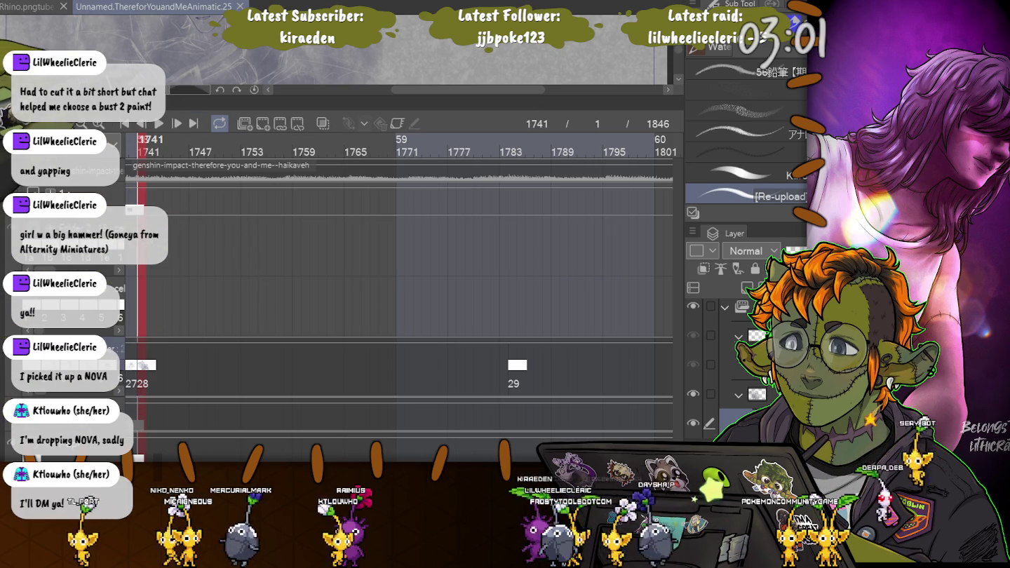
Shrink the timeline panel and jump to frame 1677
drag(393, 110, 393, 359)
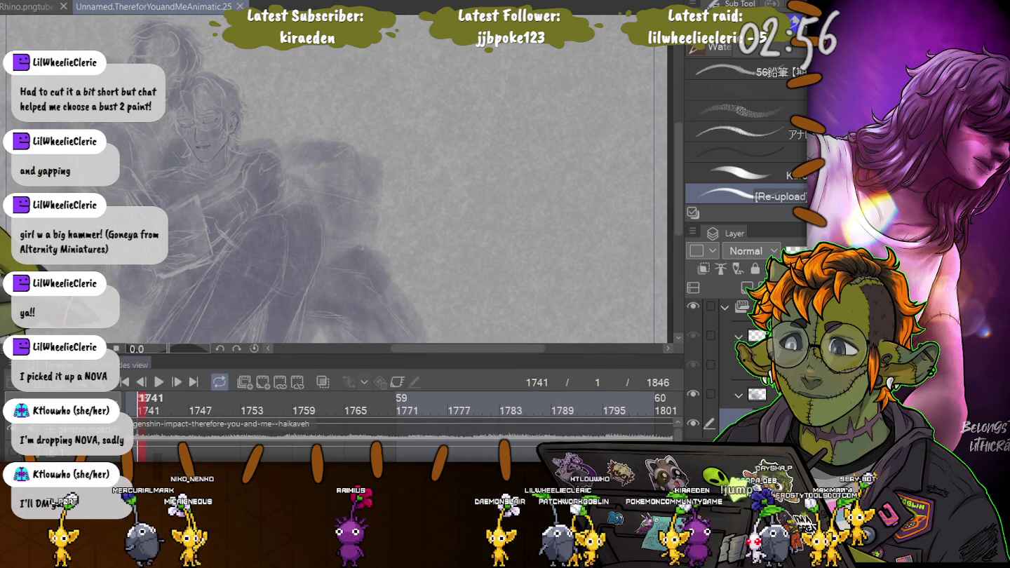
scroll(403, 411, left, 3)
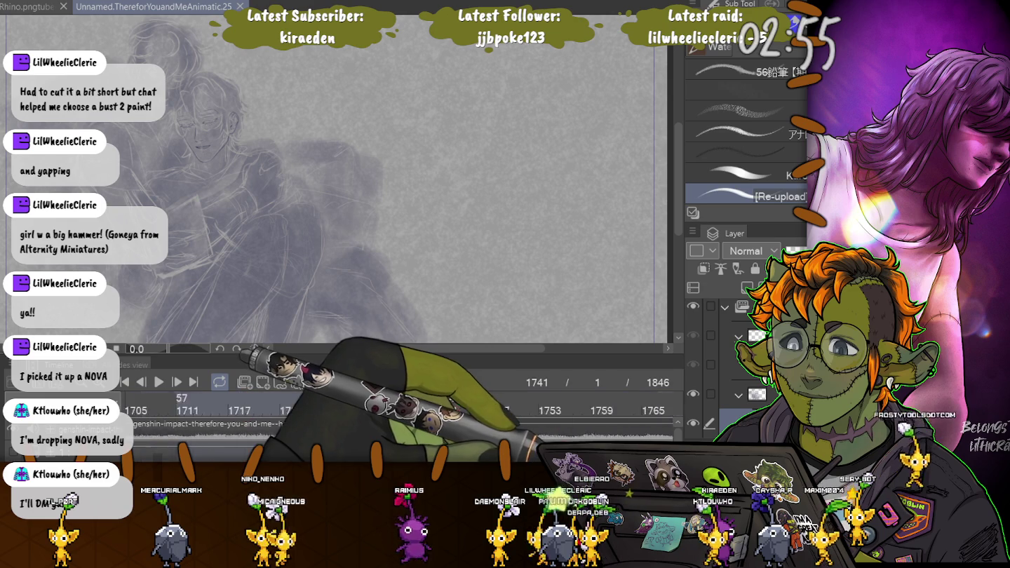
scroll(403, 411, left, 3)
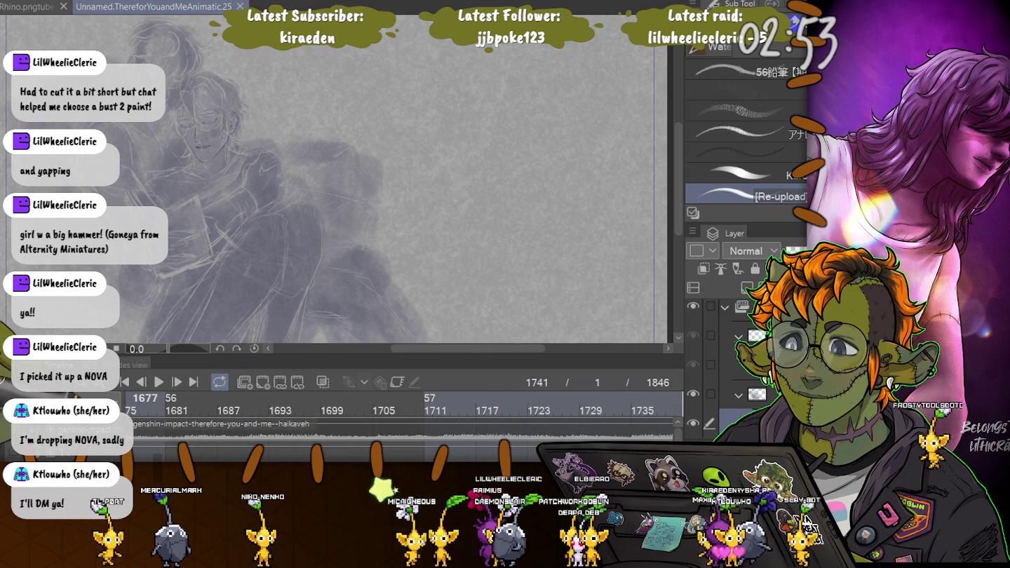
click(136, 398)
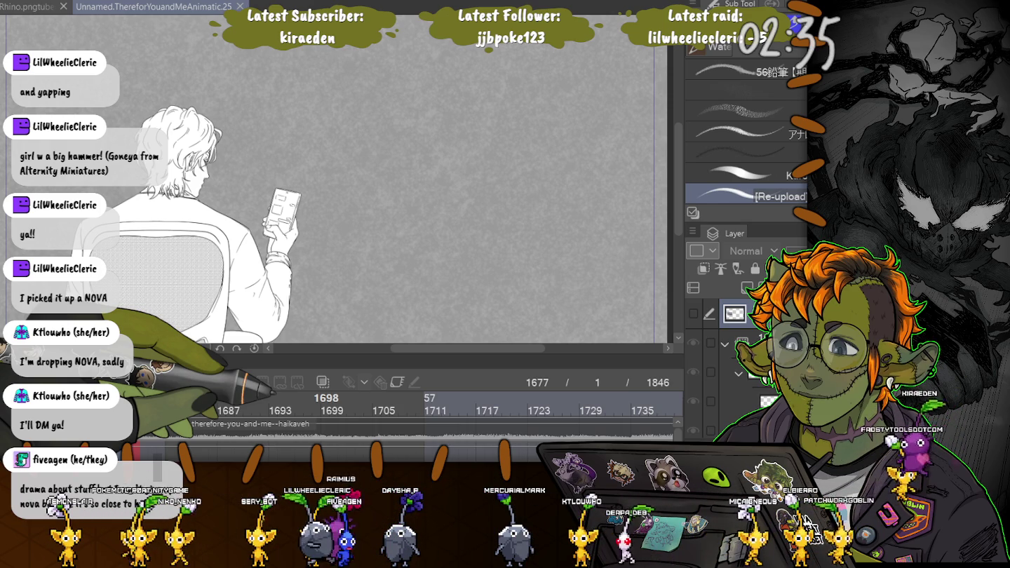
Enlarge the timeline and go to frame 1631 to view cel 26
drag(326, 354, 326, 291)
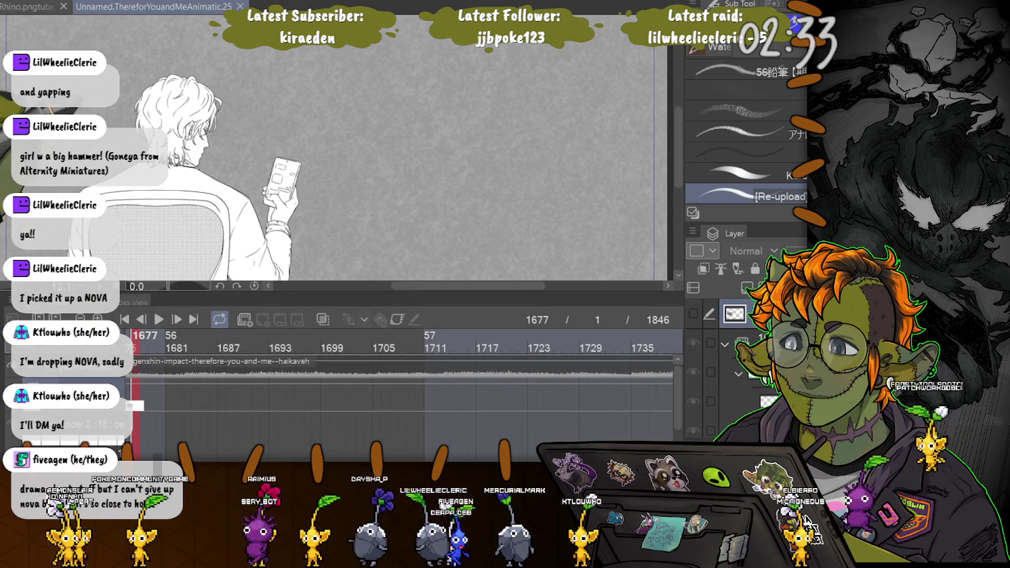
scroll(92, 140, down, 2)
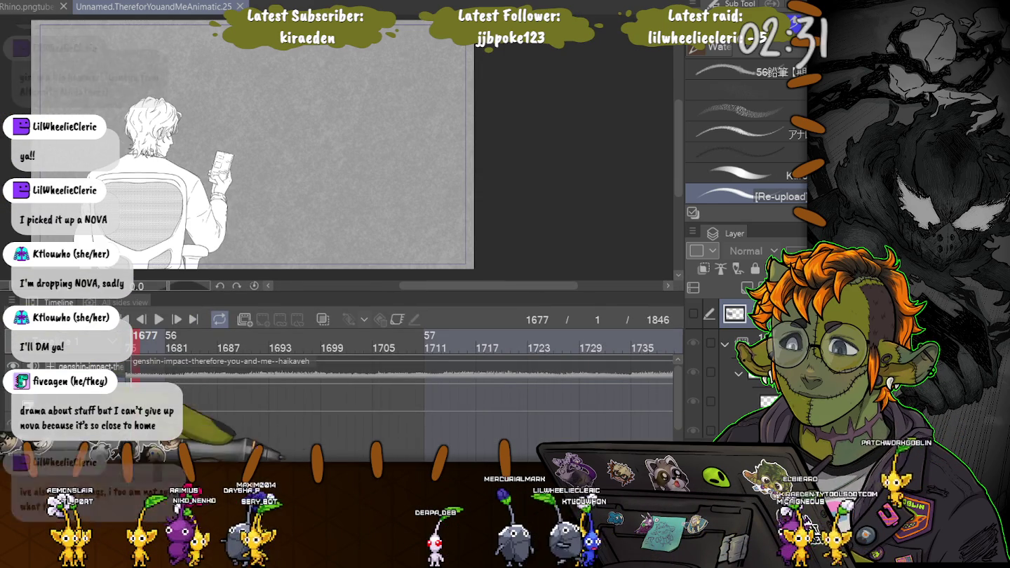
scroll(399, 394, left, 5)
scroll(399, 347, right, 3)
scroll(400, 348, left, 5)
scroll(400, 347, right, 3)
scroll(400, 347, right, 1)
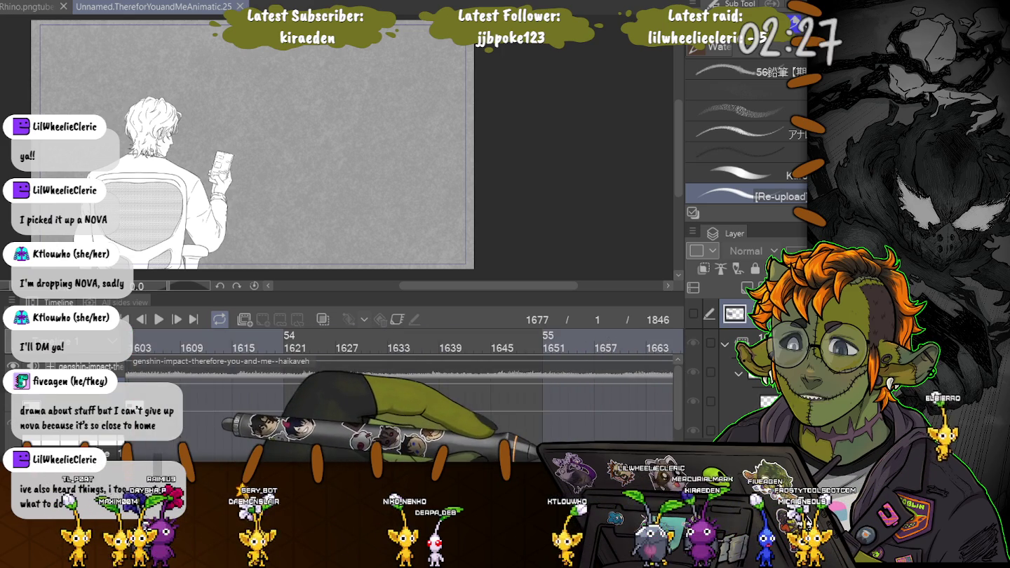
scroll(554, 393, down, 2)
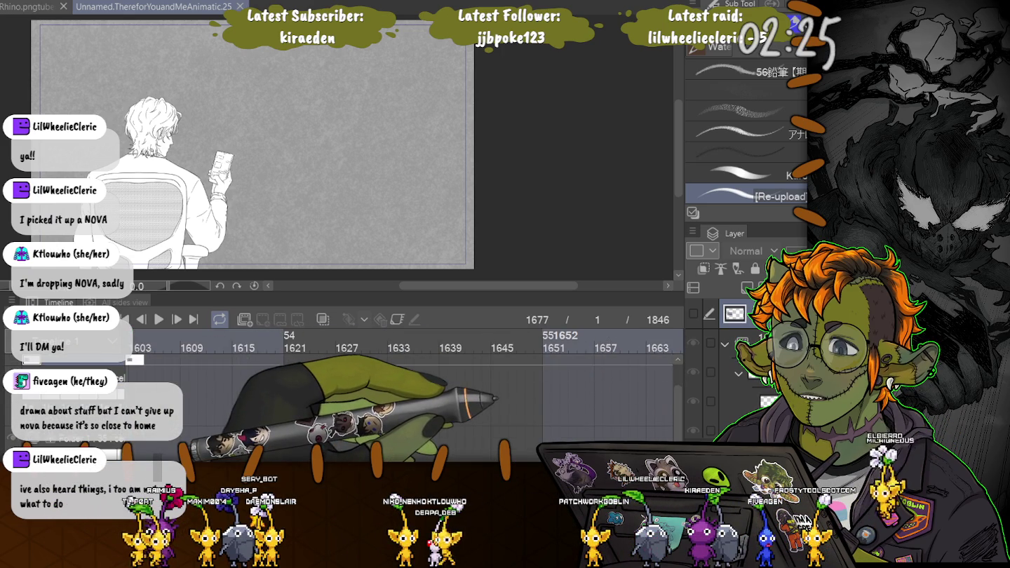
scroll(562, 392, up, 2)
click(371, 408)
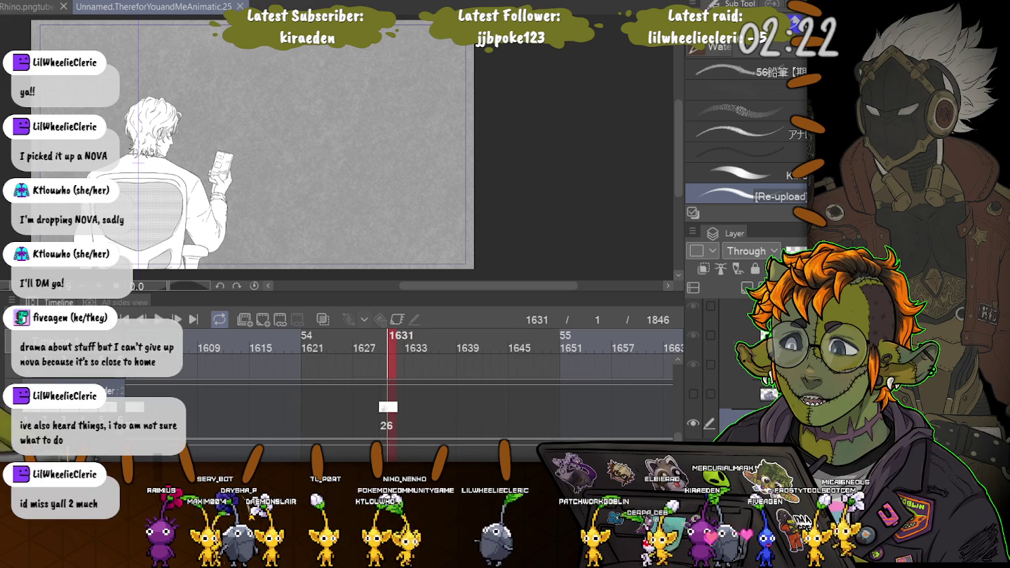
Scroll the frame ruler right and go to frame 1695, showing cel 27
scroll(449, 379, right, 3)
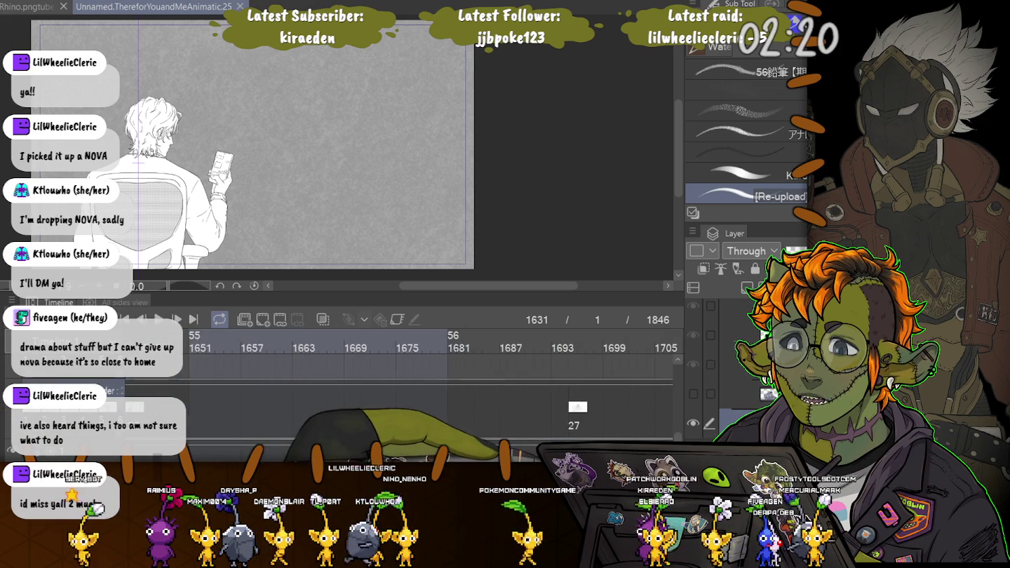
scroll(449, 379, right, 2)
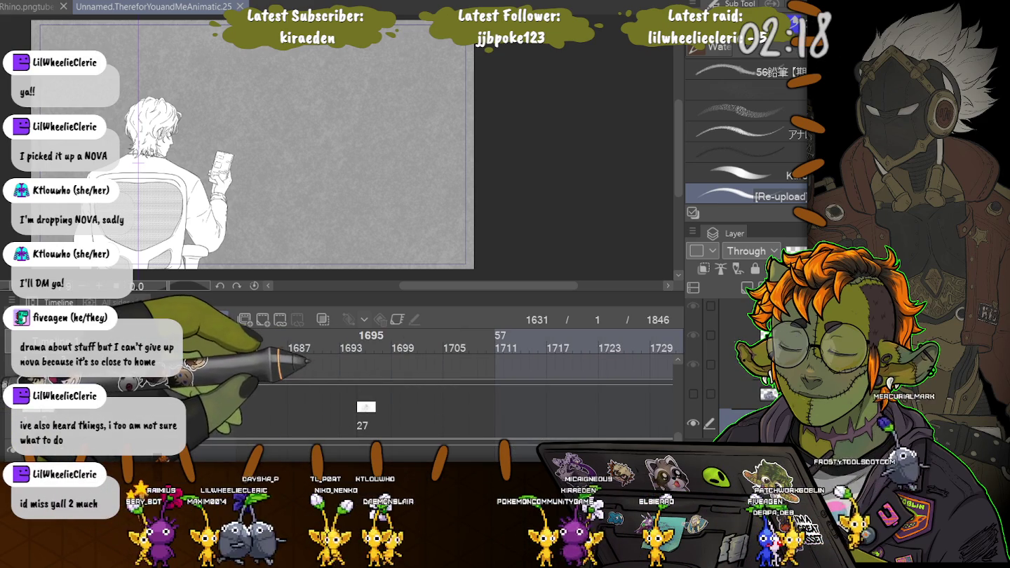
click(362, 335)
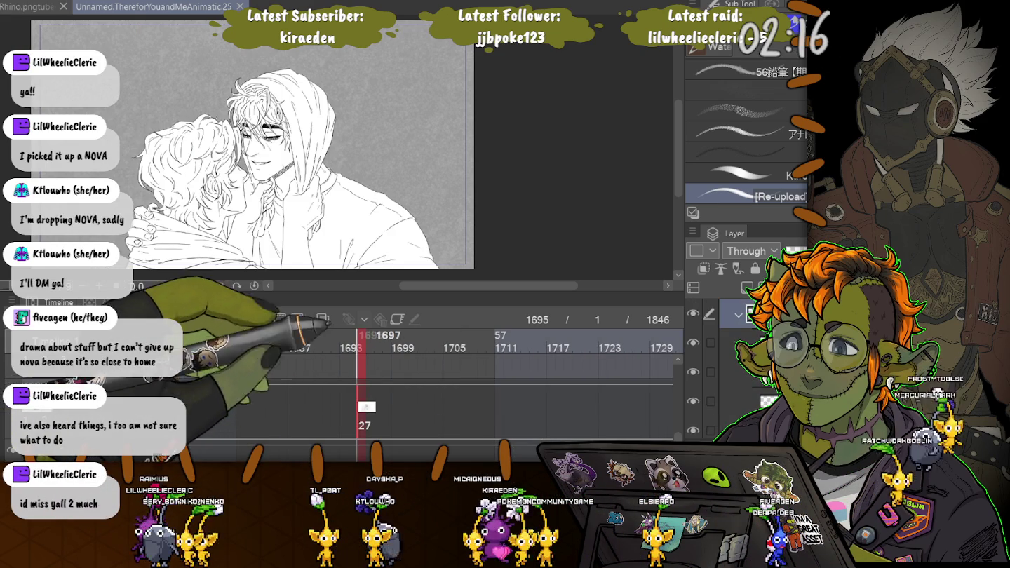
scroll(207, 120, up, 5)
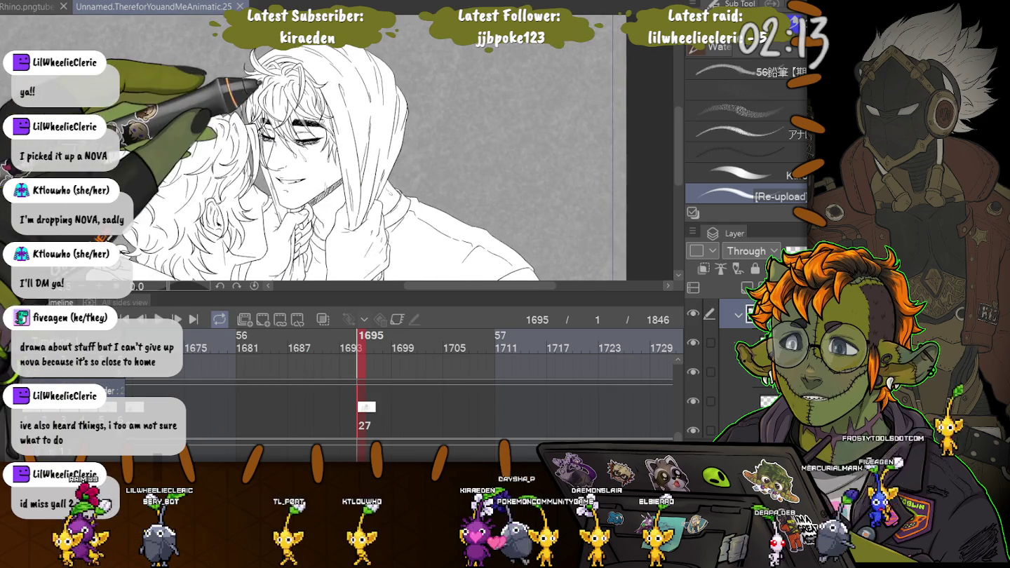
scroll(211, 77, down, 1)
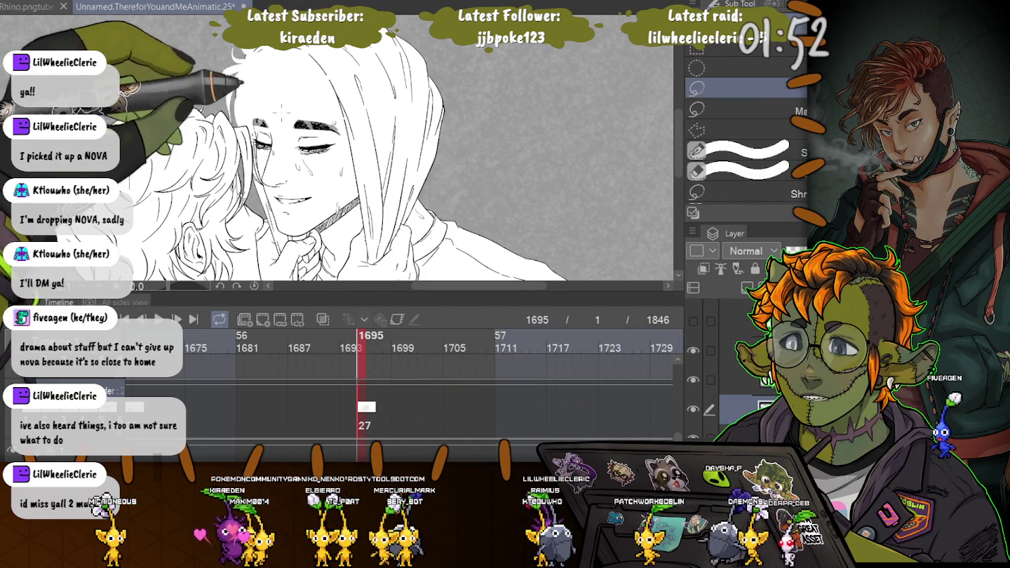
scroll(283, 111, up, 5)
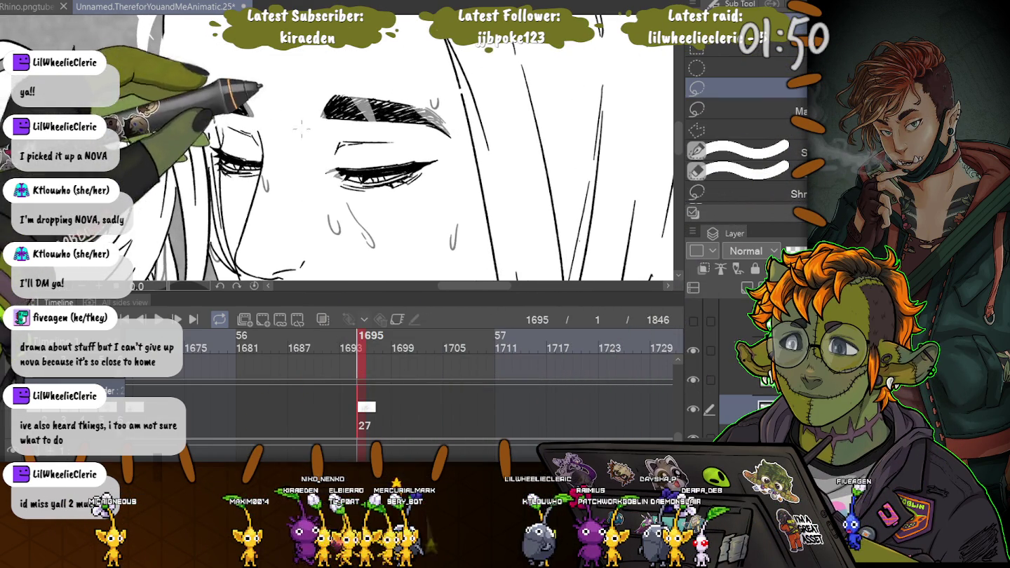
mouse_move(318, 176)
mouse_down()
mouse_move(444, 174)
mouse_move(318, 179)
mouse_up()
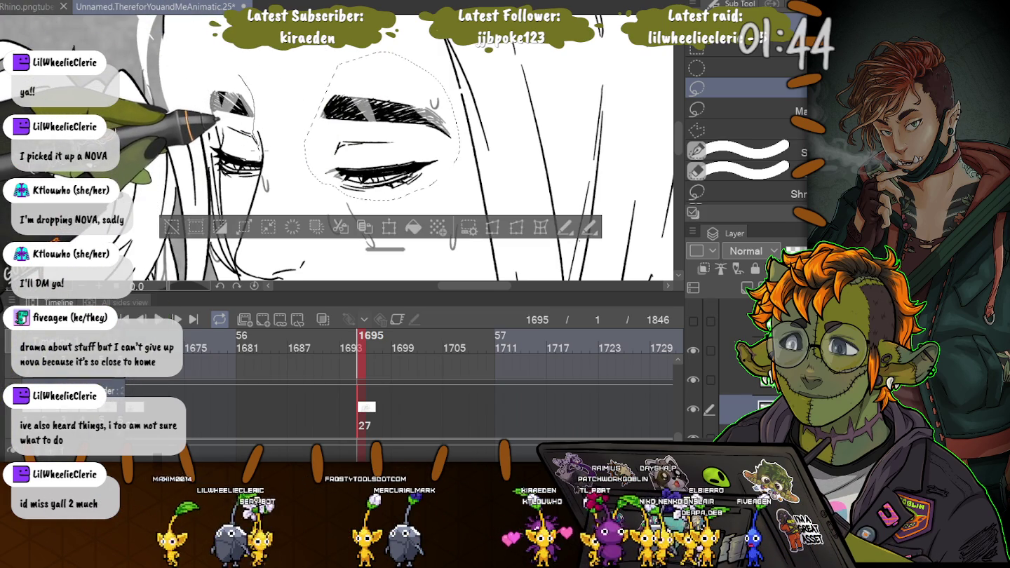
Clear the lasso selection around the right eye, then undo to bring it back
key(ctrl+d)
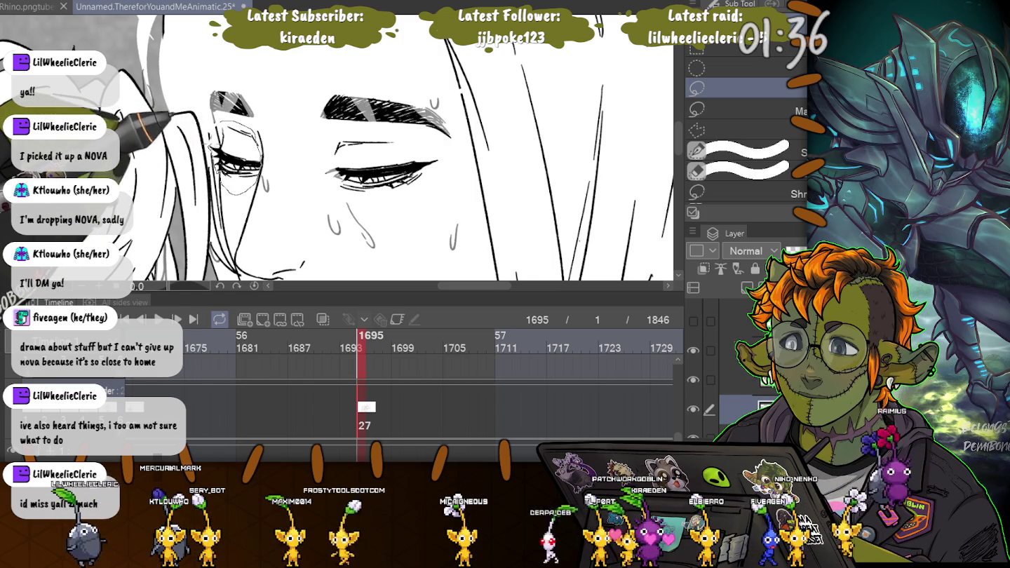
key(ctrl+z)
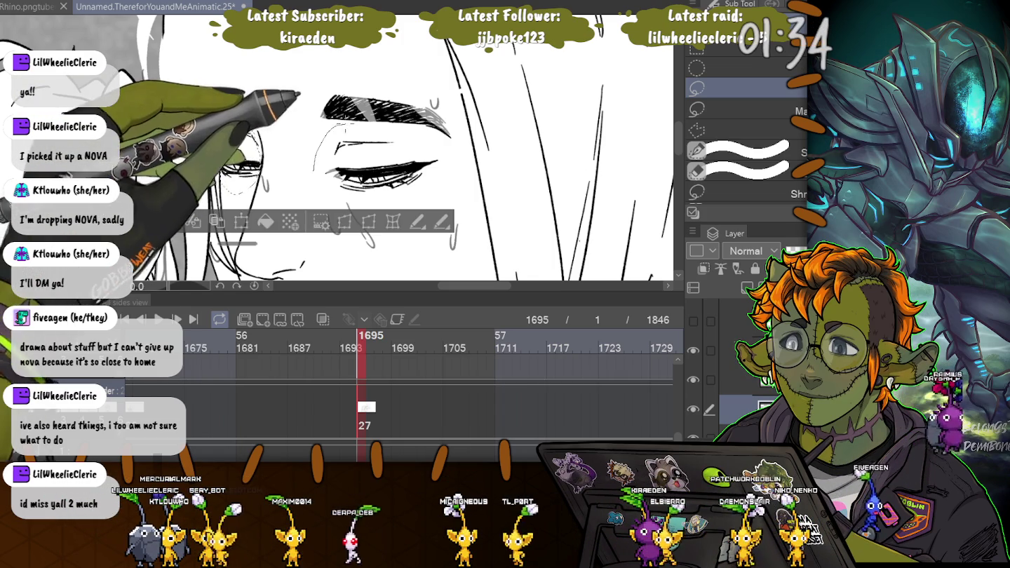
key(ctrl+z)
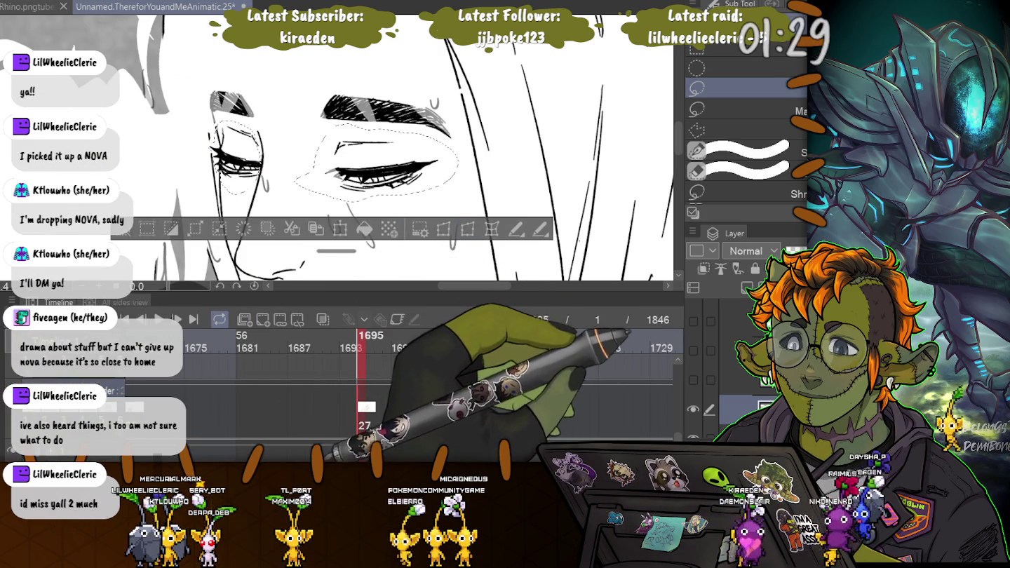
key(ctrl+z)
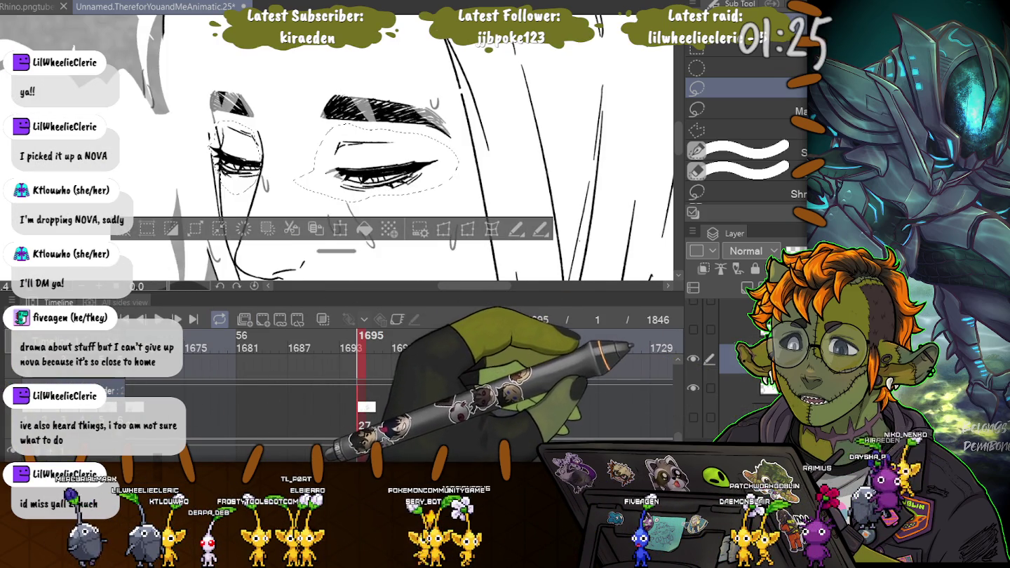
Zoom in and pan the canvas to inspect the lassoed right eye on frame 27
scroll(187, 231, up, 2)
scroll(186, 231, up, 2)
scroll(204, 188, up, 1)
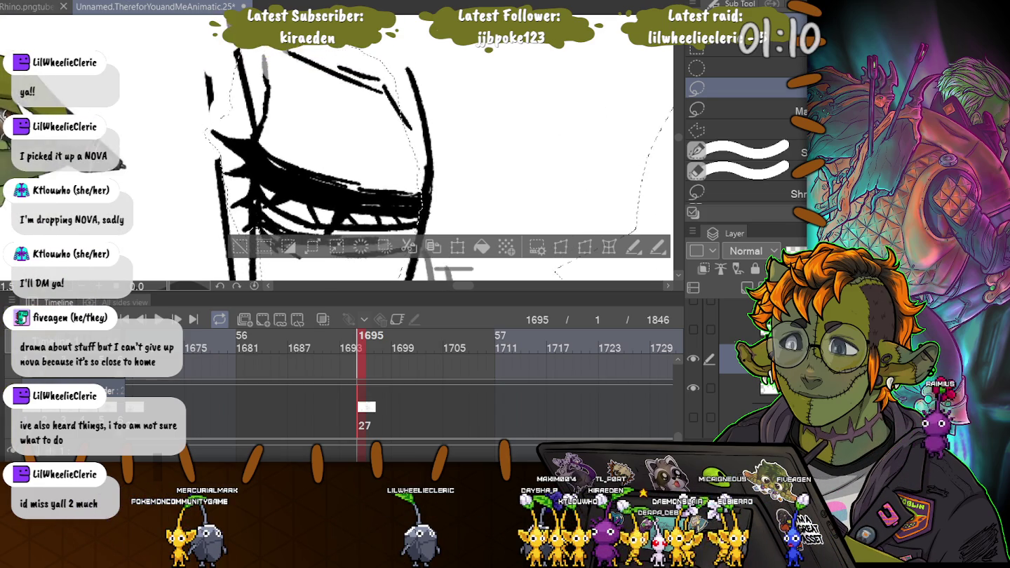
drag(156, 68, 231, 126)
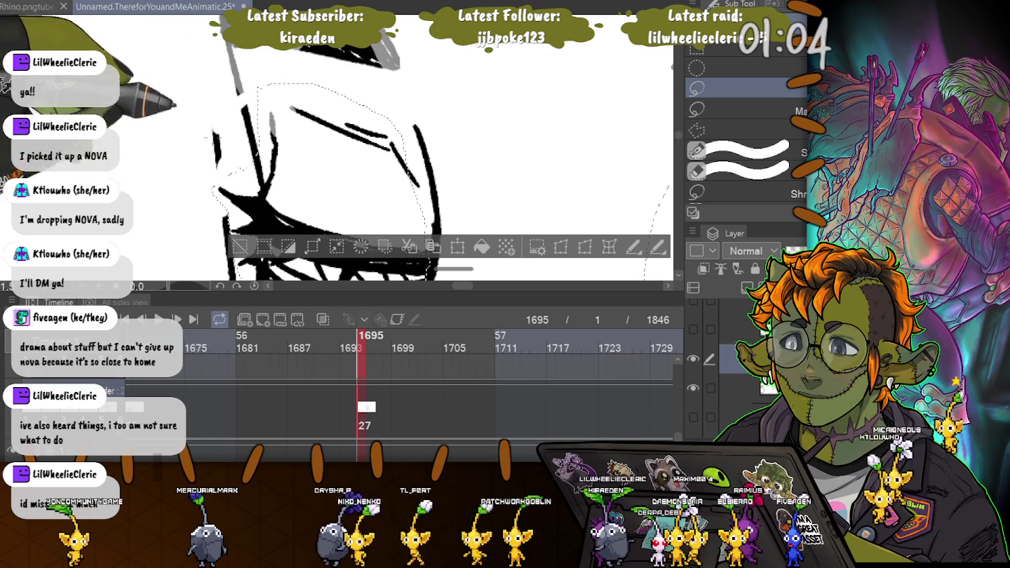
scroll(337, 140, up, 2)
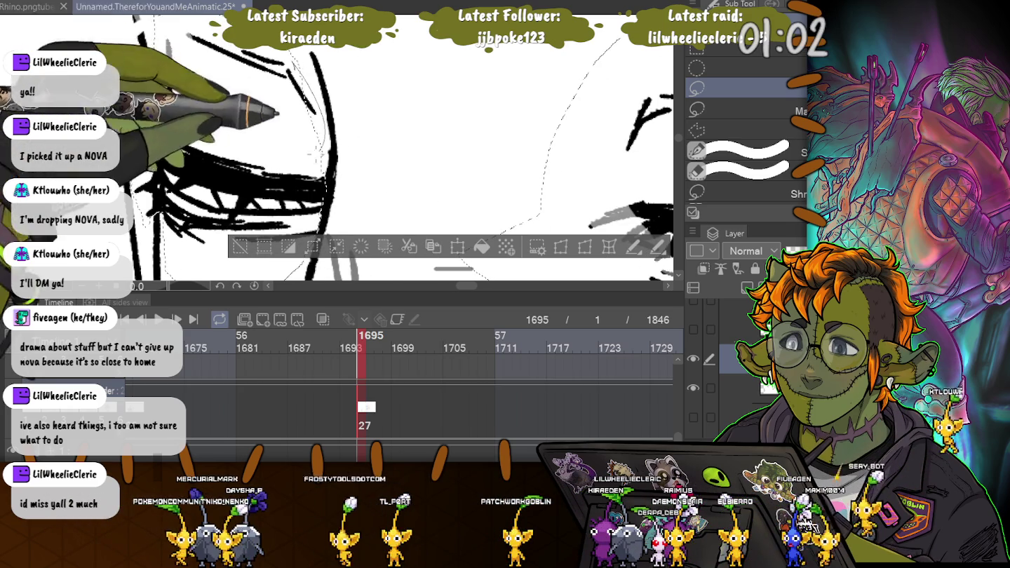
drag(188, 100, 83, 65)
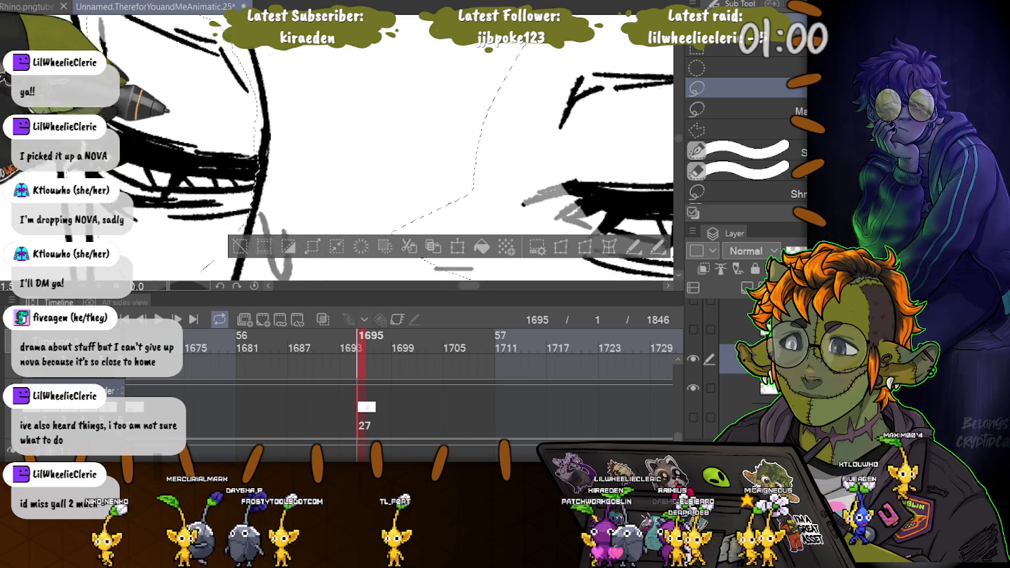
drag(421, 176, 180, 165)
scroll(491, 108, down, 2)
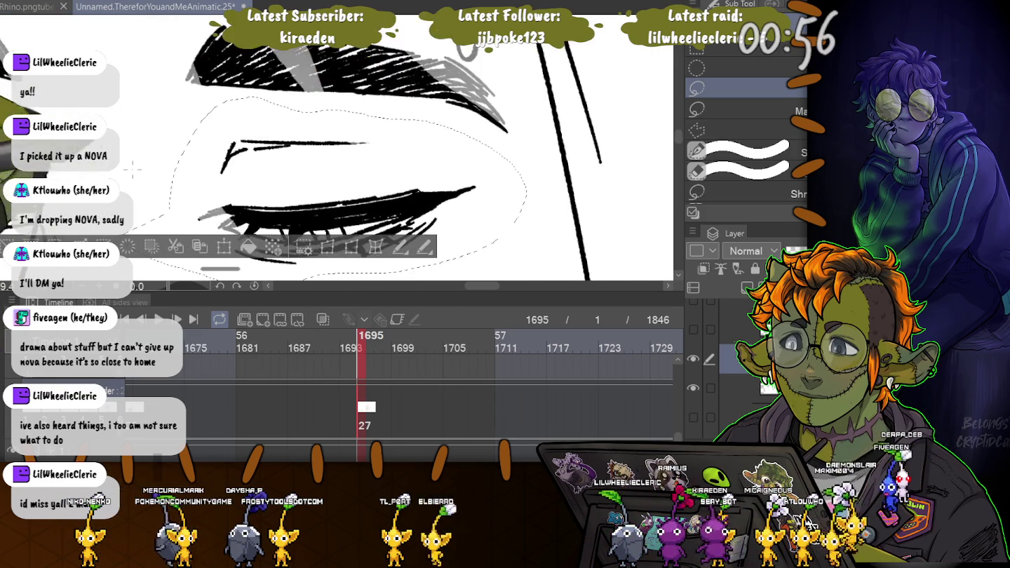
Transform the lassoed eye, dragging it up a few pixels
scroll(491, 108, down, 1)
scroll(490, 108, down, 1)
click(381, 189)
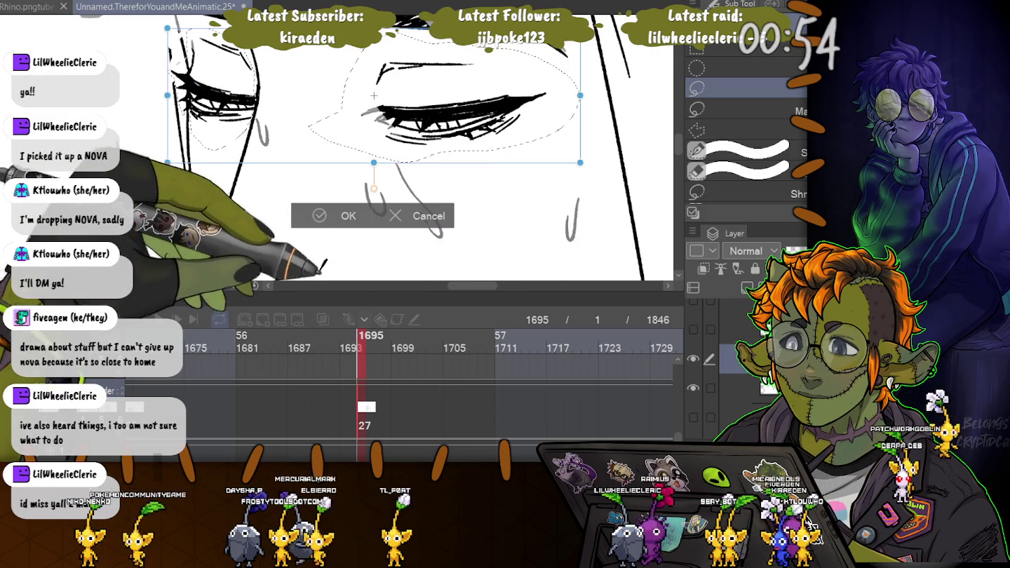
drag(375, 92, 375, 86)
scroll(374, 85, down, 1)
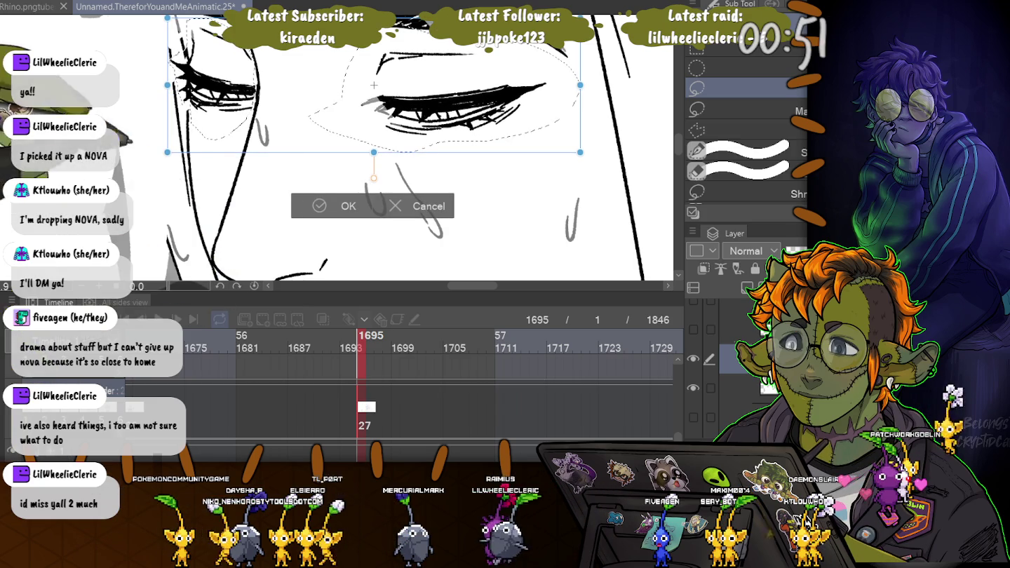
scroll(374, 86, down, 1)
scroll(374, 85, down, 1)
key(Return)
Reopen the transform with Ctrl+T and apply the raised eye position
key(ctrl+t)
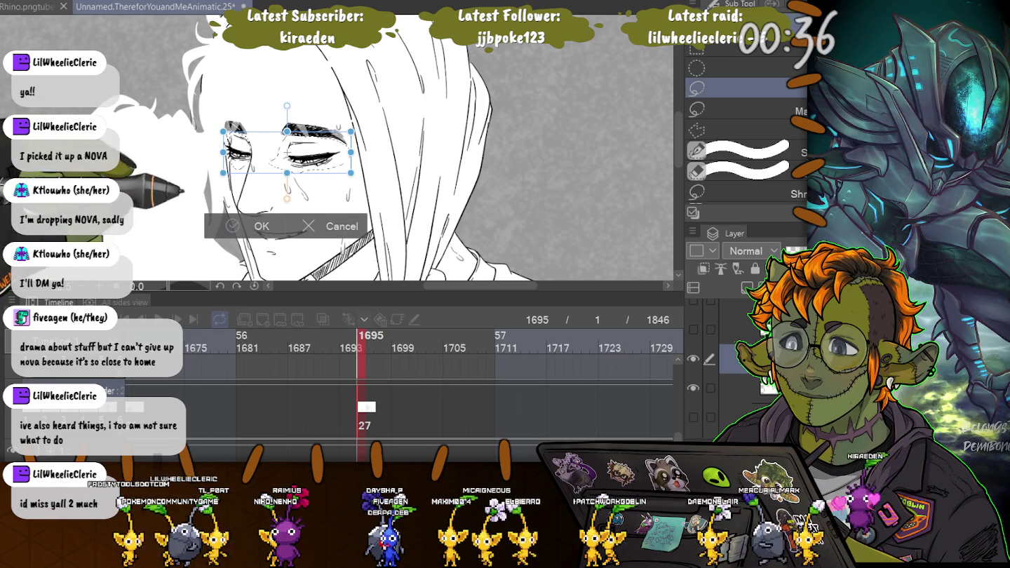
key(Return)
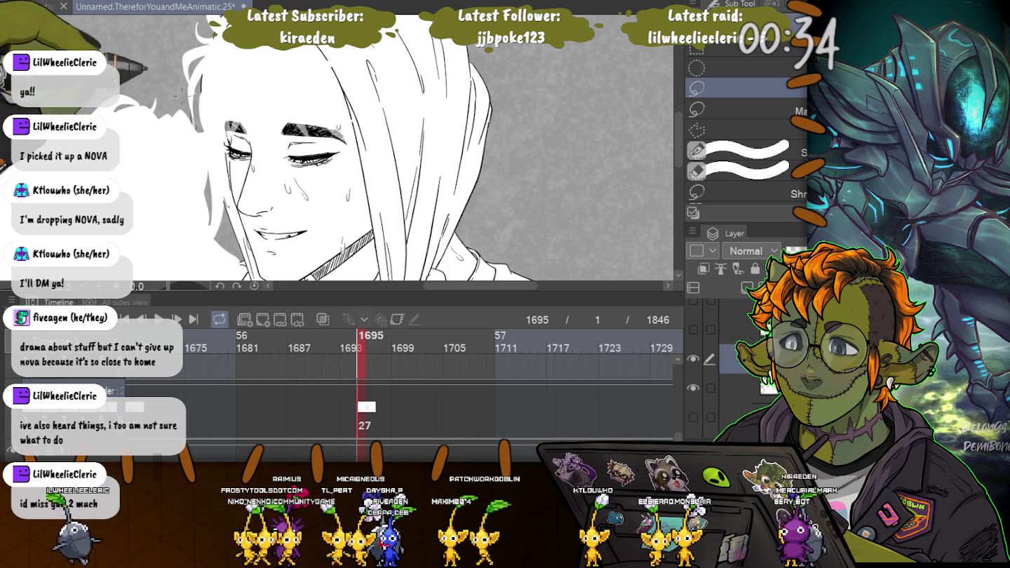
scroll(239, 148, up, 2)
scroll(239, 148, up, 2)
scroll(238, 147, up, 2)
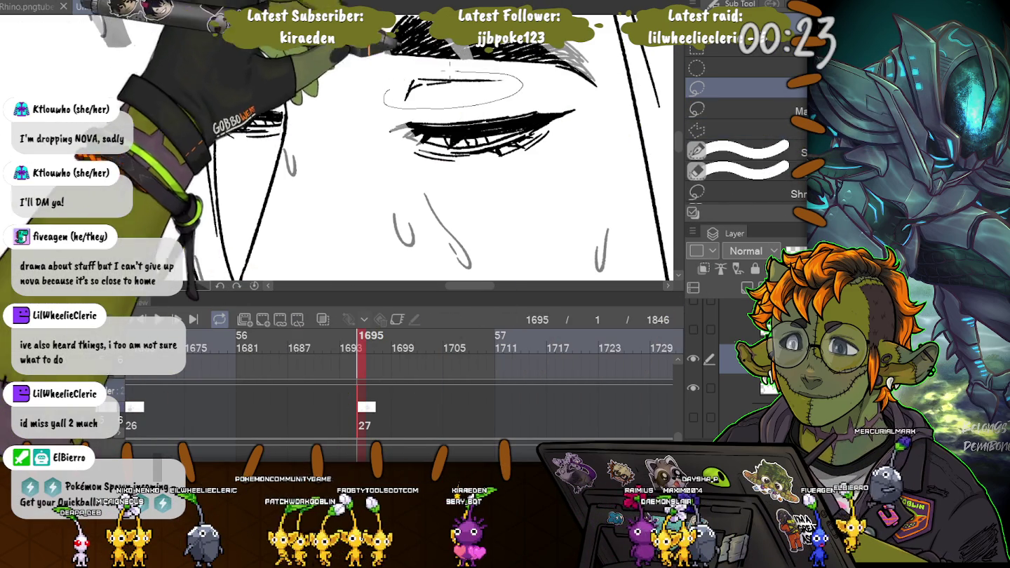
Lasso the right eye lines and nudge them down one step with the arrow key
drag(403, 70, 395, 72)
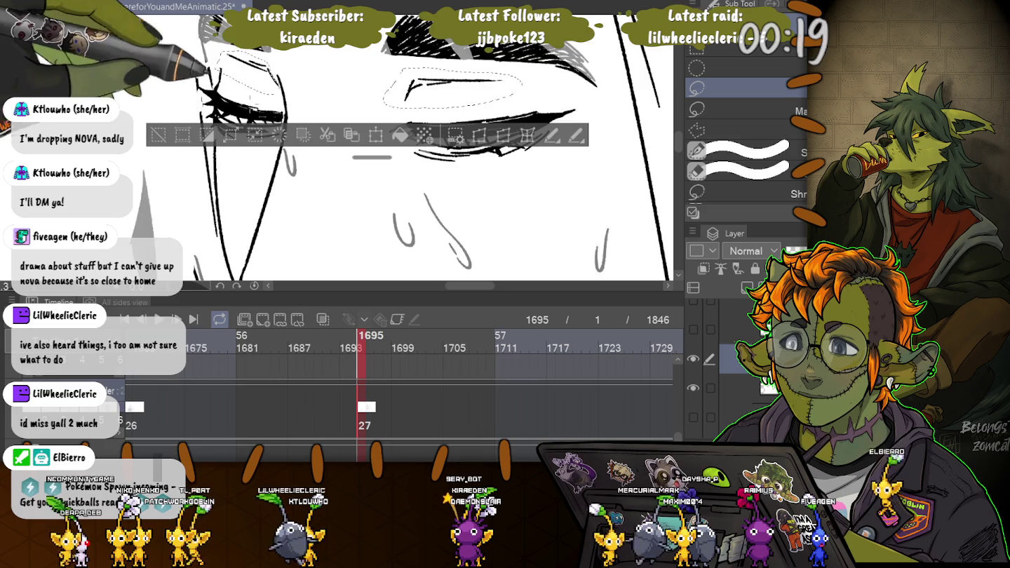
scroll(294, 54, up, 3)
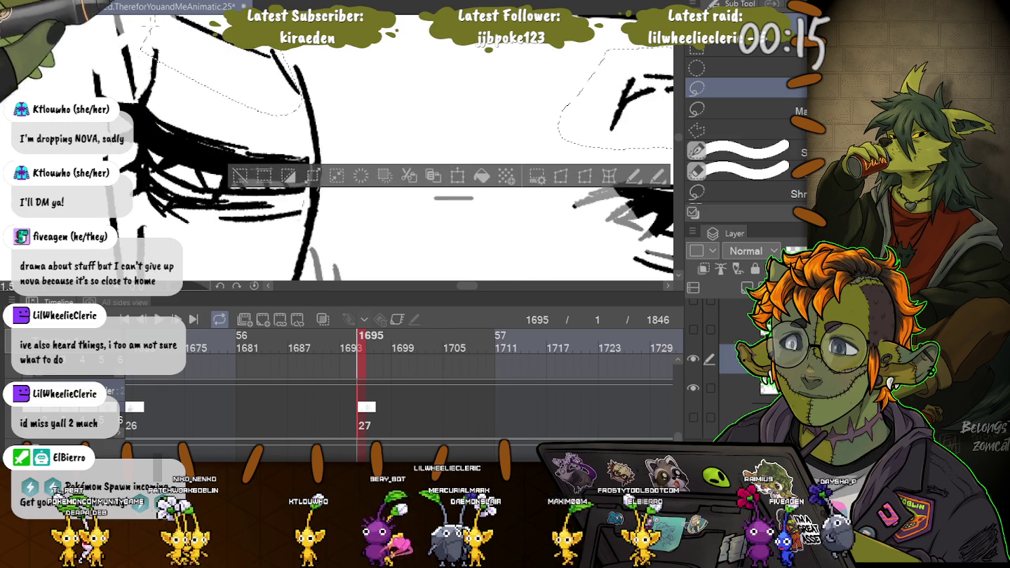
scroll(337, 141, down, 3)
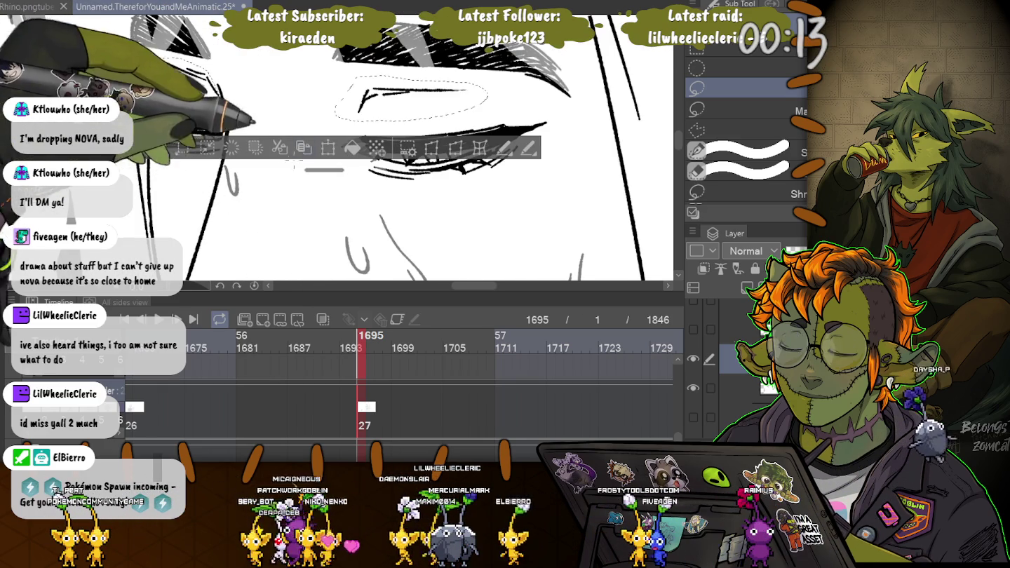
key(ctrl+t)
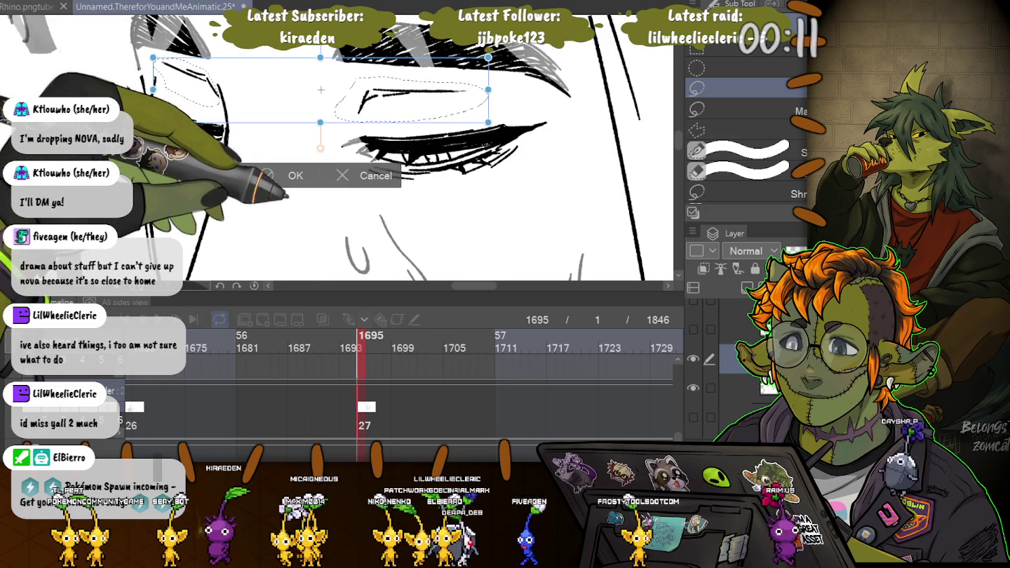
key(Down)
key(Down)
key(Down)
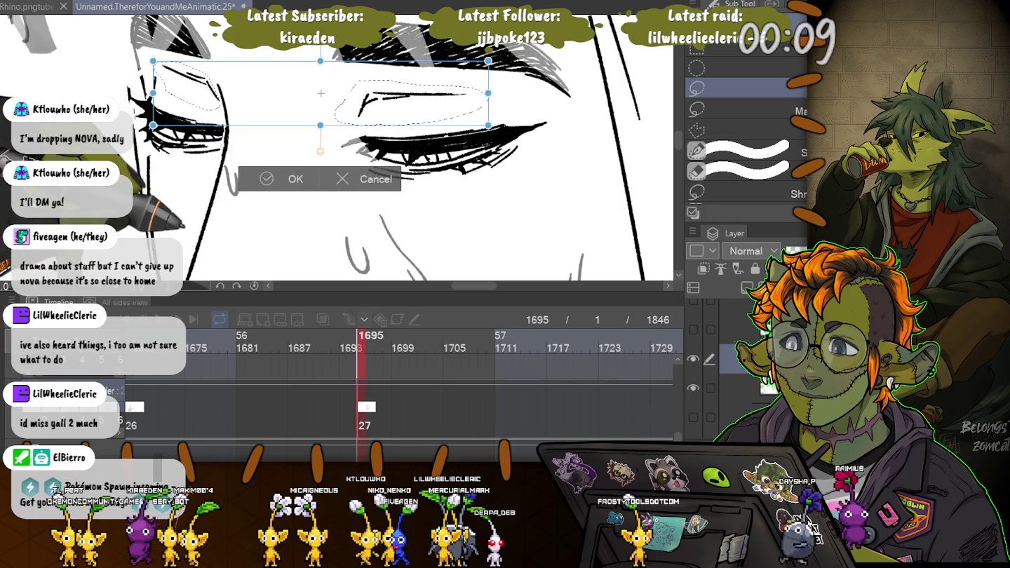
key(Return)
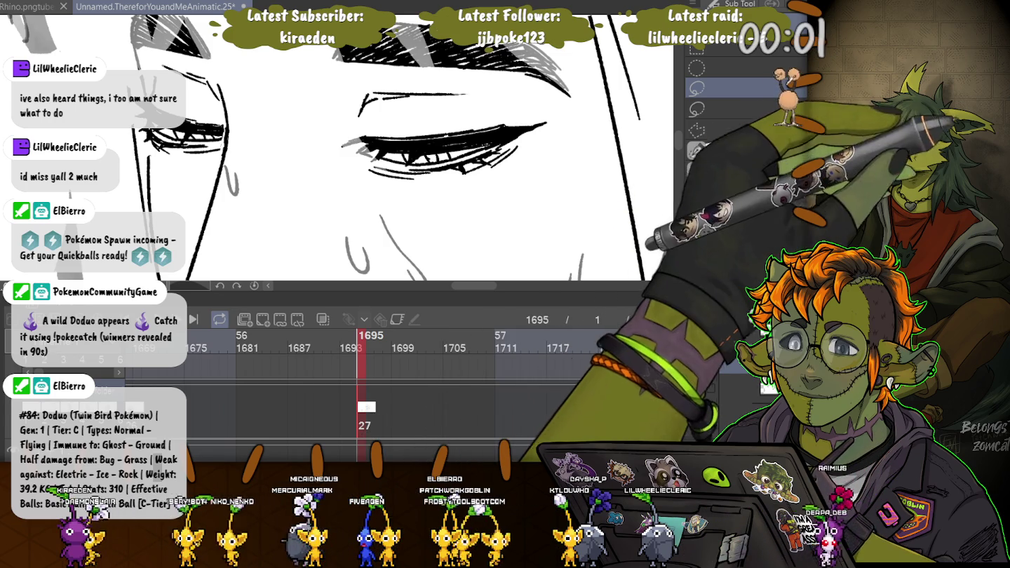
Select a pen brush from the Favourites sub tool group for line work
key(b)
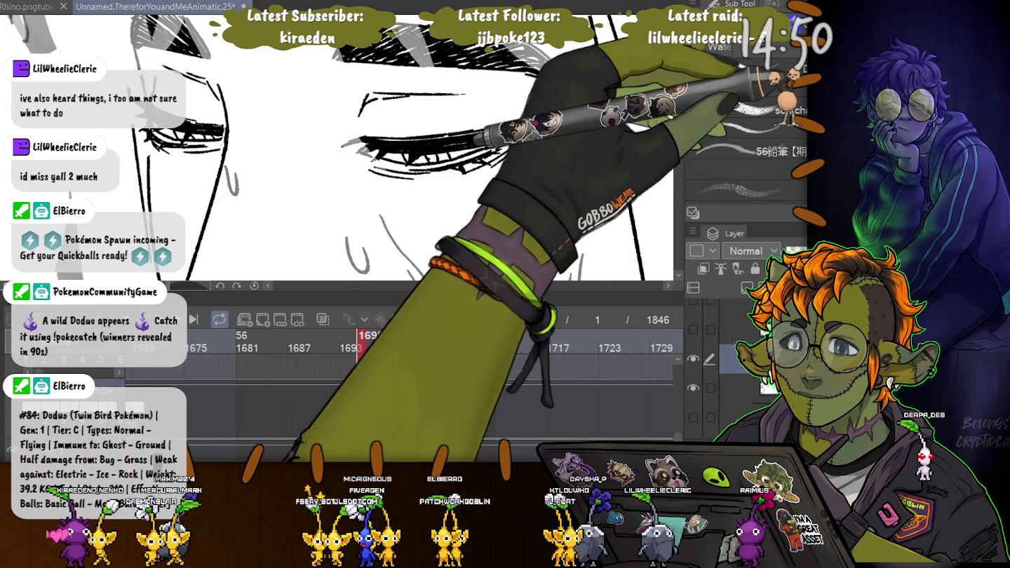
key(p)
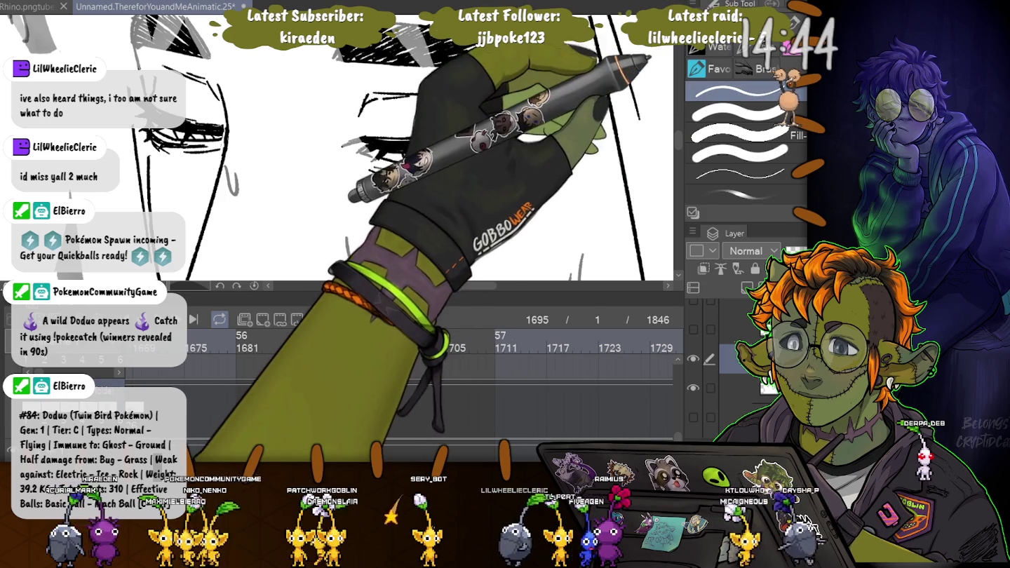
click(740, 172)
scroll(744, 140, down, 2)
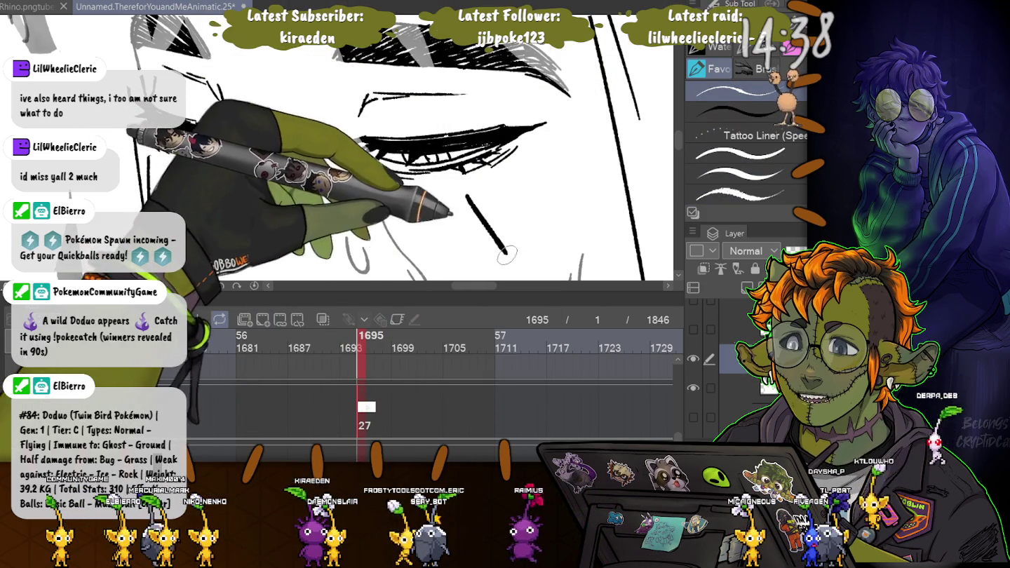
Try several diagonal and near-vertical strokes below the eye, undoing each one
drag(466, 196, 506, 253)
key(ctrl+z)
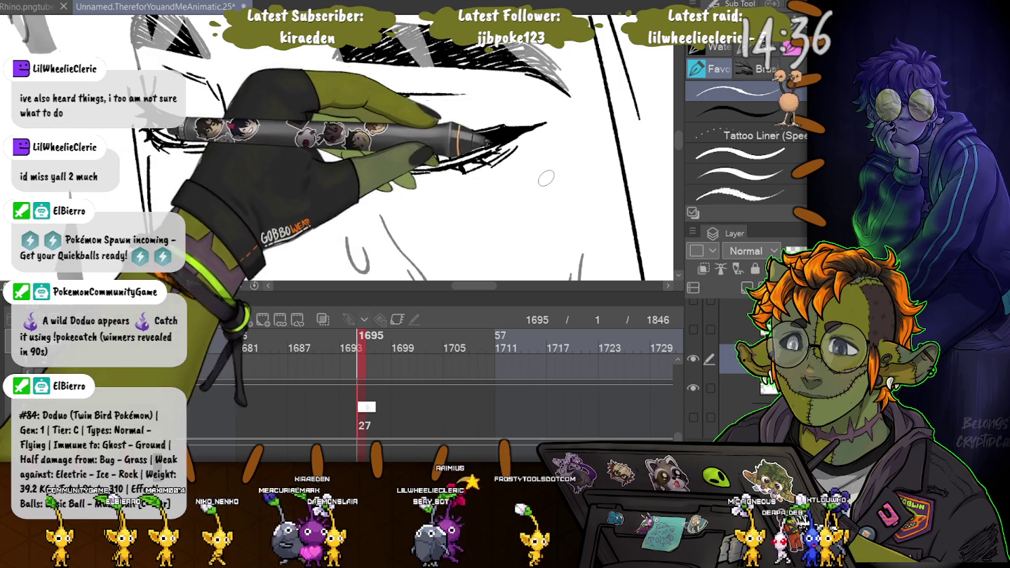
drag(551, 148, 541, 245)
key(ctrl+z)
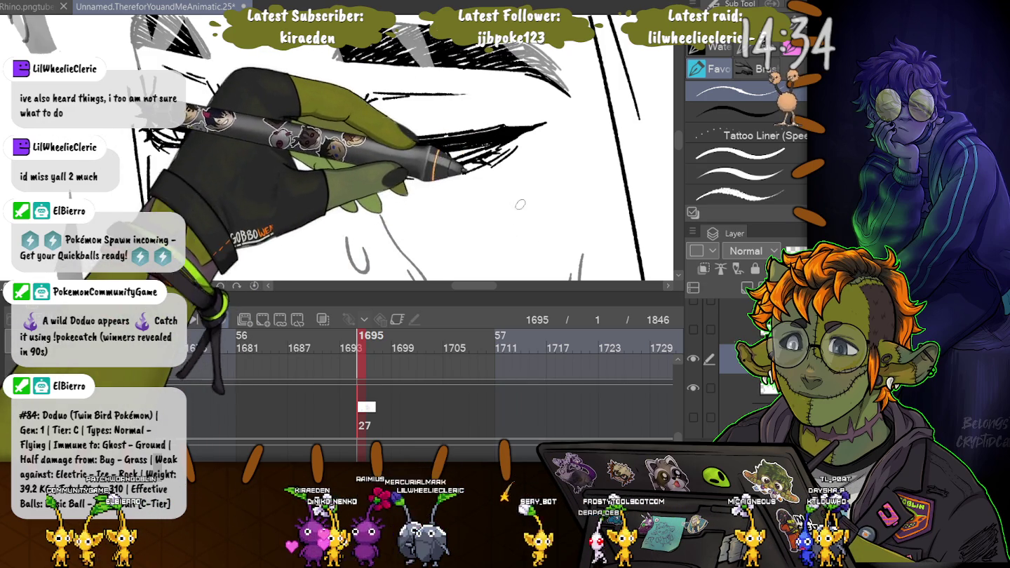
drag(539, 160, 525, 238)
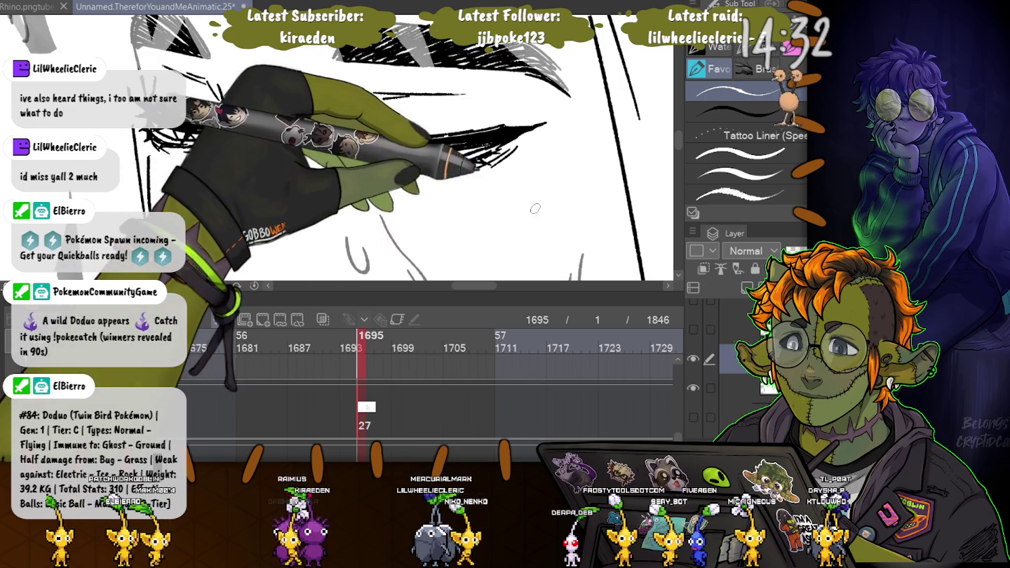
key(ctrl+z)
drag(554, 160, 527, 235)
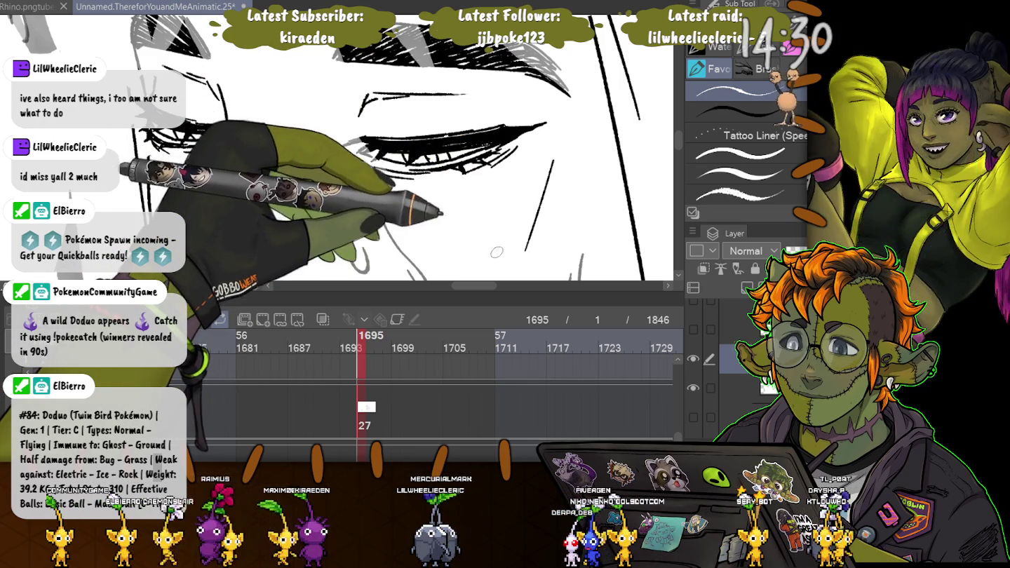
scroll(471, 229, up, 2)
scroll(471, 229, up, 2)
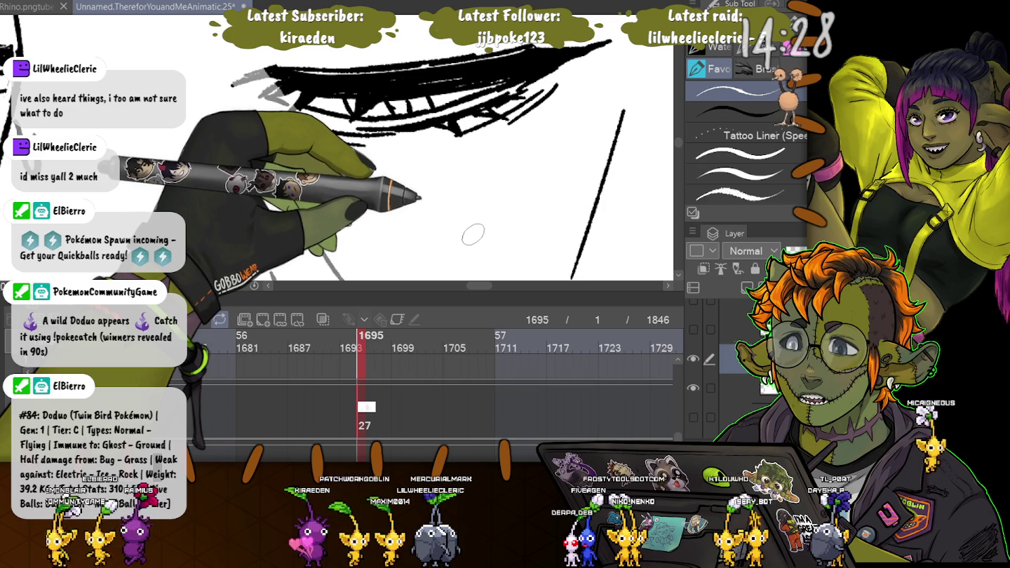
key(ctrl+z)
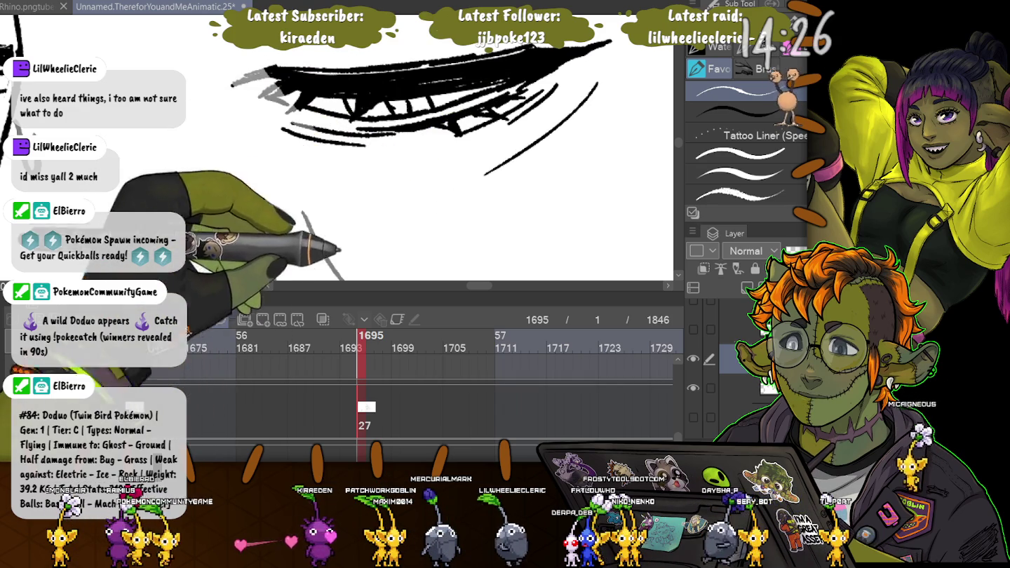
With a thicker inking brush, test diagonal strokes beside the eye, undo them, and zoom out
click(744, 191)
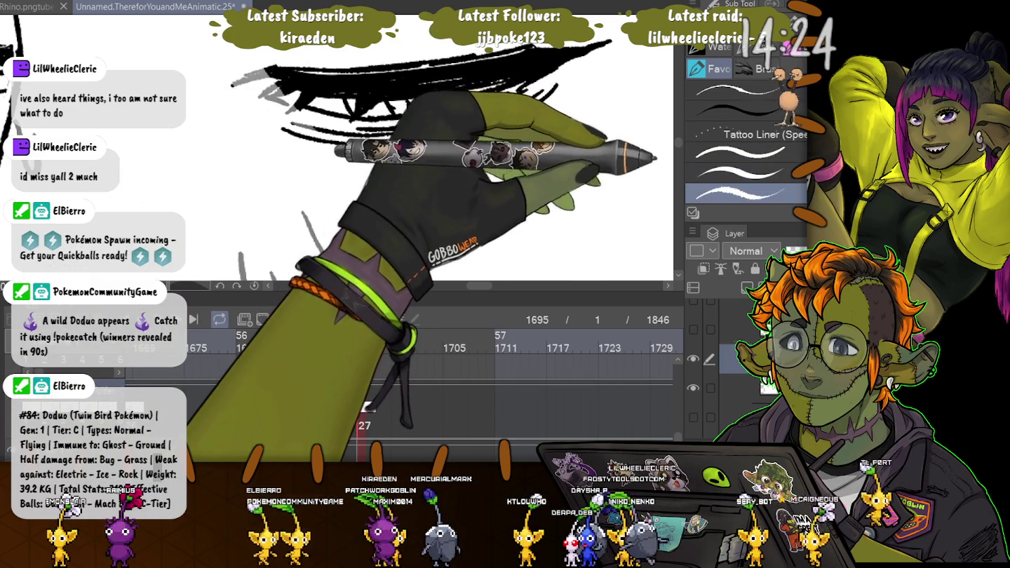
drag(549, 152, 619, 101)
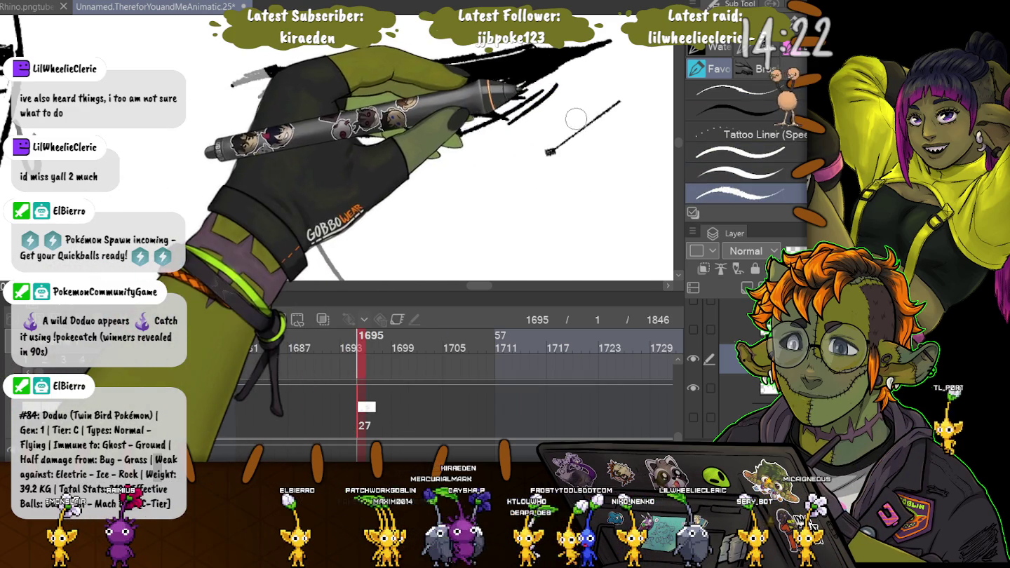
drag(484, 209, 620, 83)
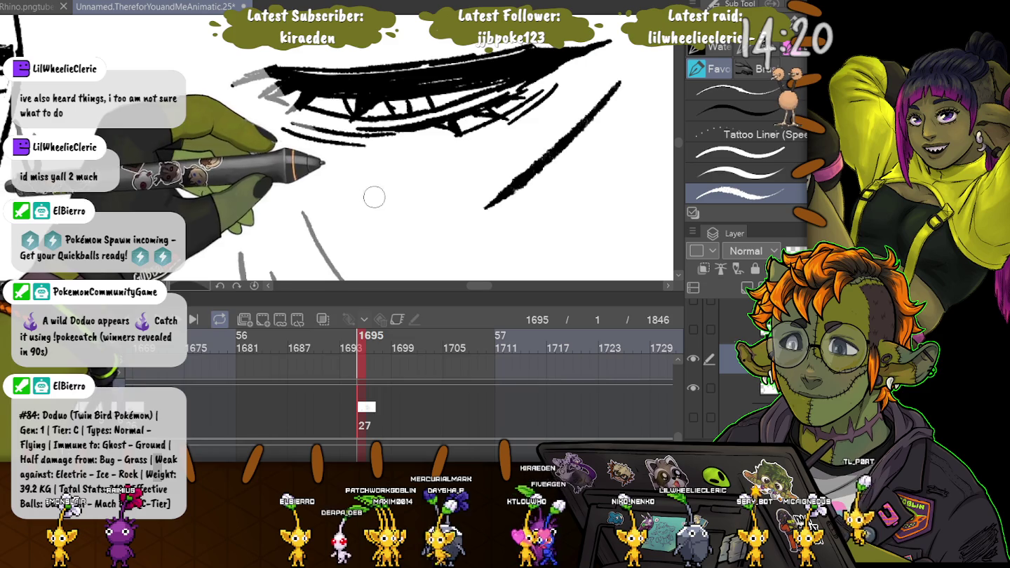
scroll(743, 141, down, 3)
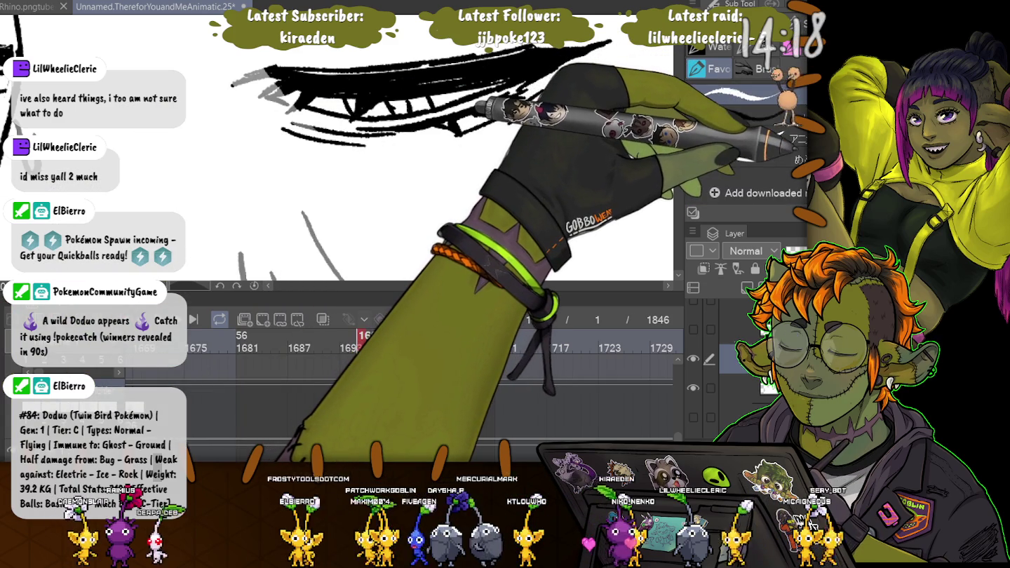
scroll(744, 140, up, 3)
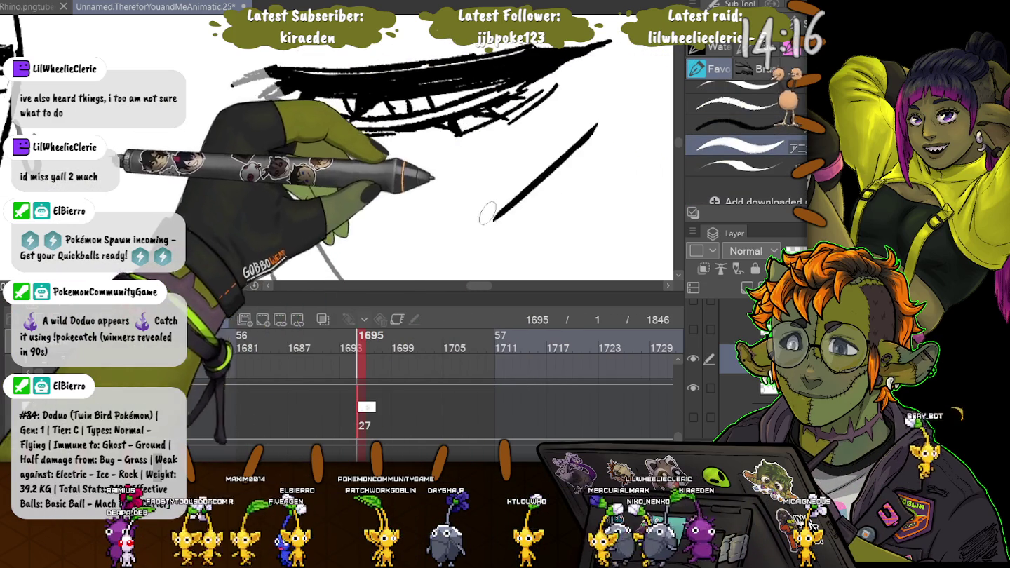
key(ctrl+z)
drag(635, 92, 515, 223)
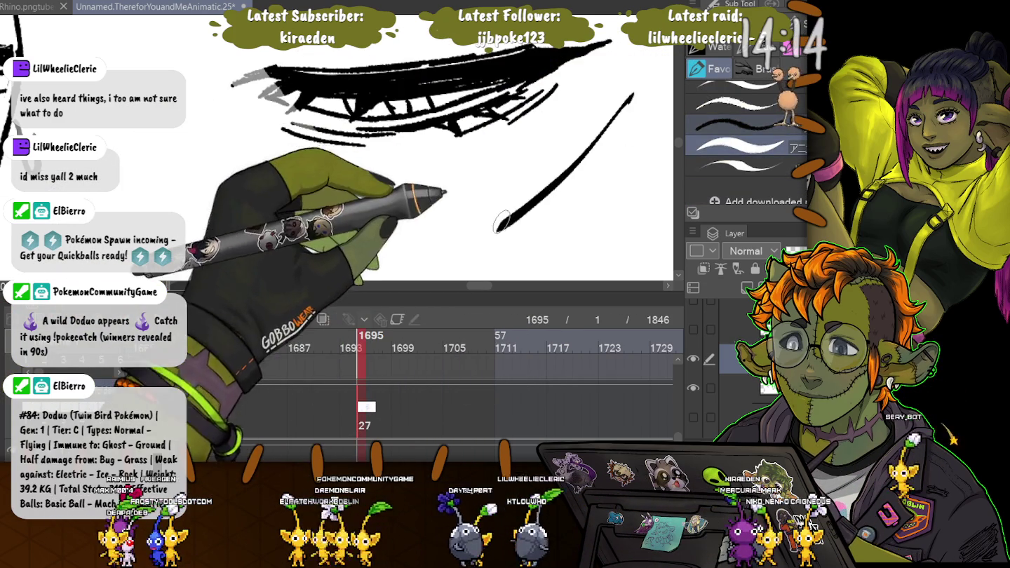
key(ctrl+z)
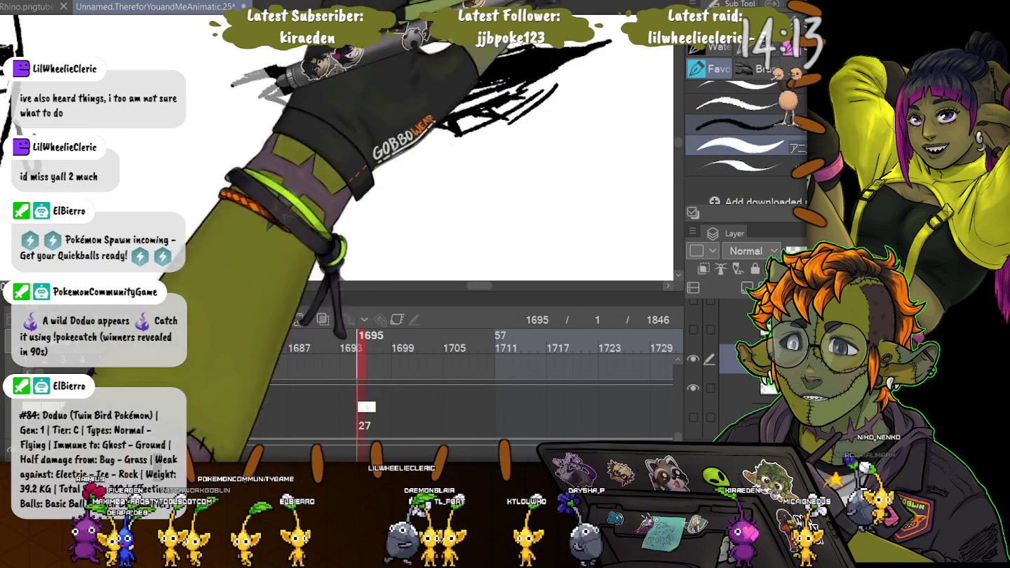
drag(365, 144, 282, 129)
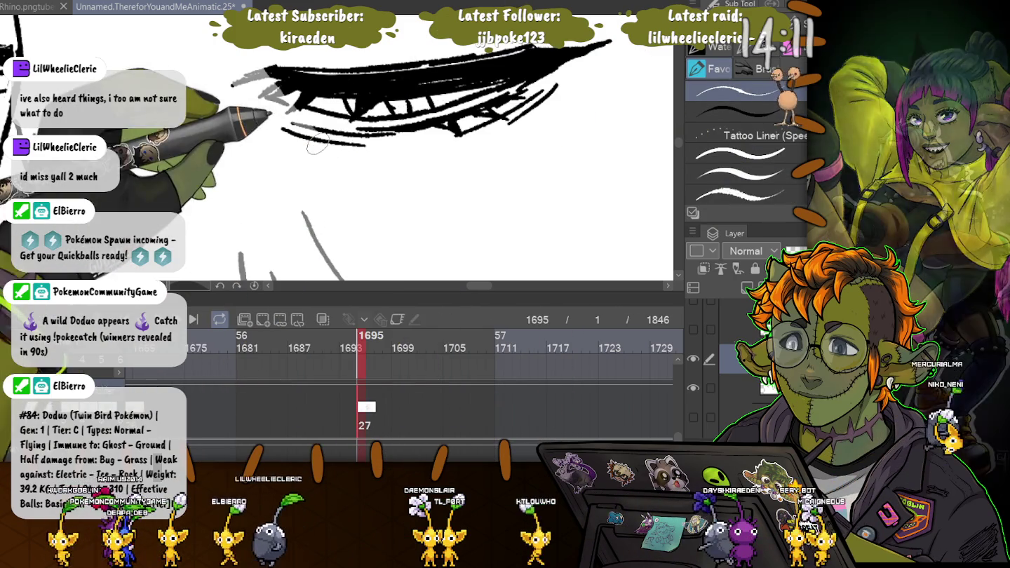
scroll(334, 146, down, 2)
scroll(334, 145, down, 2)
scroll(333, 145, down, 2)
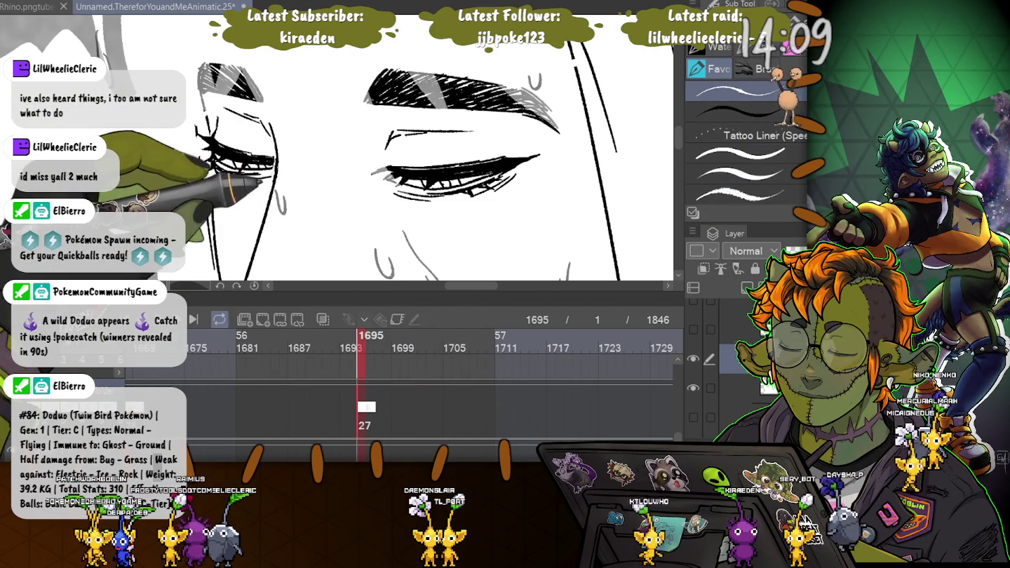
Draw a long curved stroke down the left side, then undo to restore the hair over the face
scroll(203, 122, up, 1)
scroll(205, 123, up, 2)
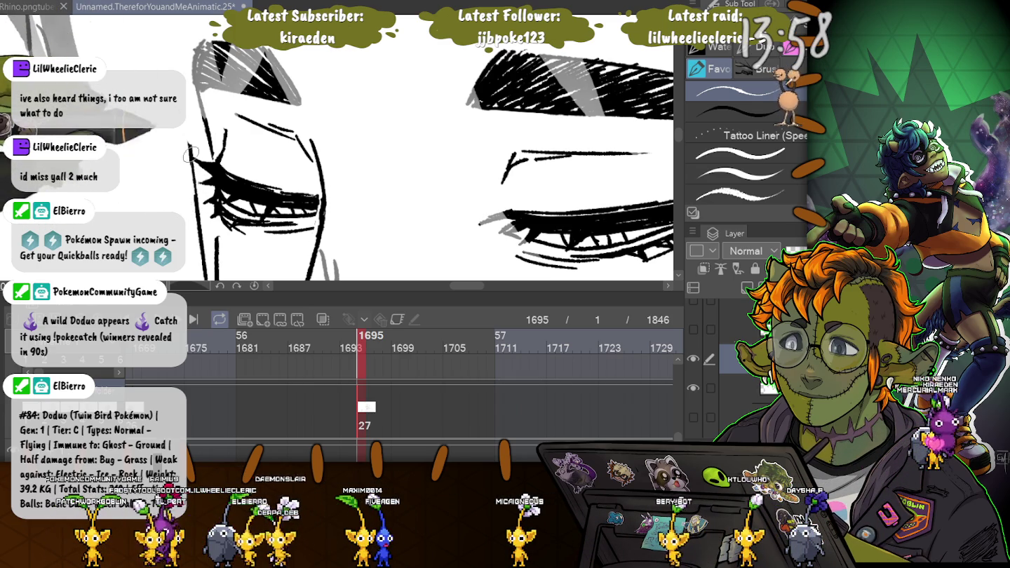
drag(29, 18, 130, 277)
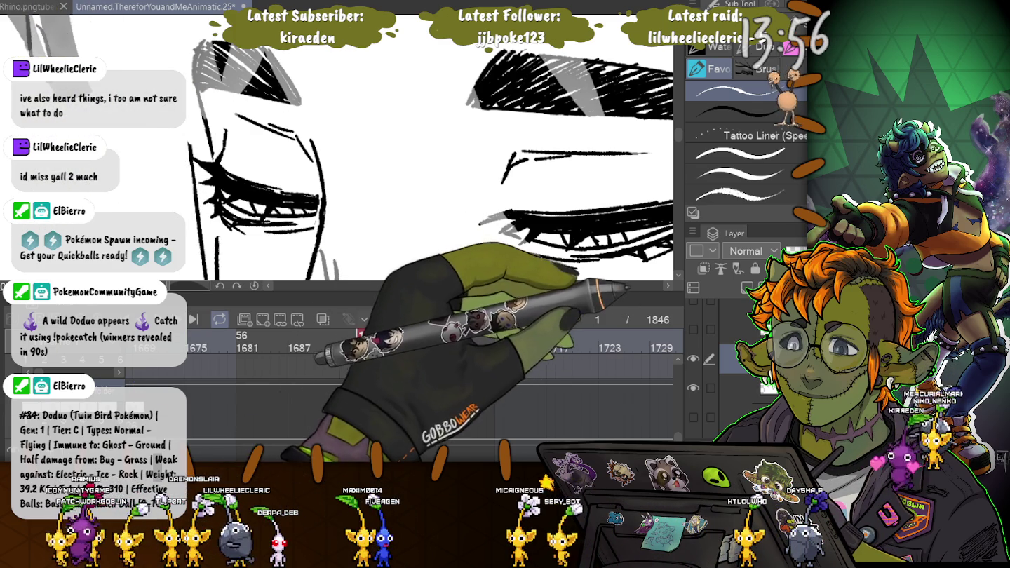
key(ctrl+z)
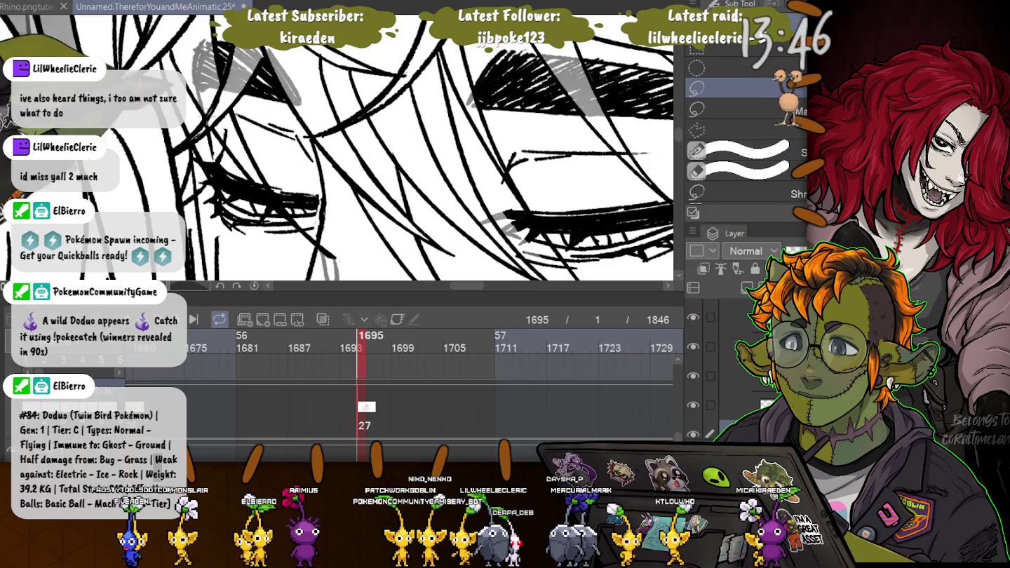
key(ctrl+a)
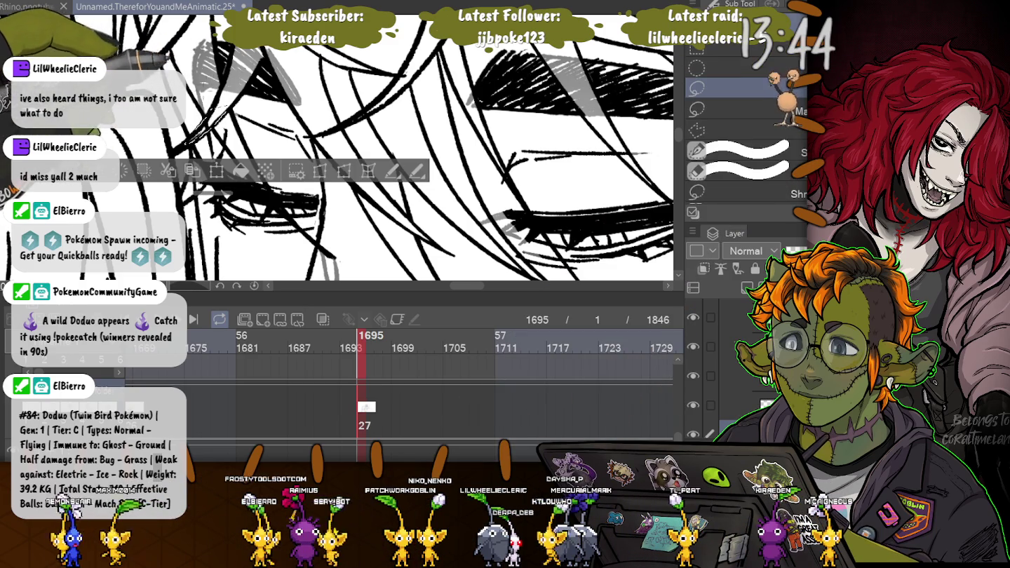
drag(133, 170, 134, 247)
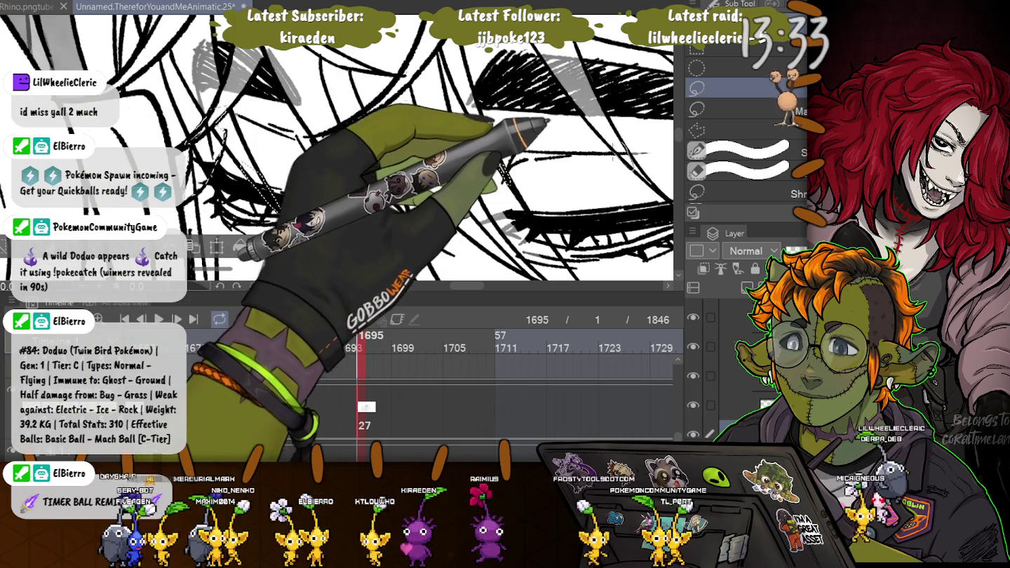
scroll(337, 140, down, 3)
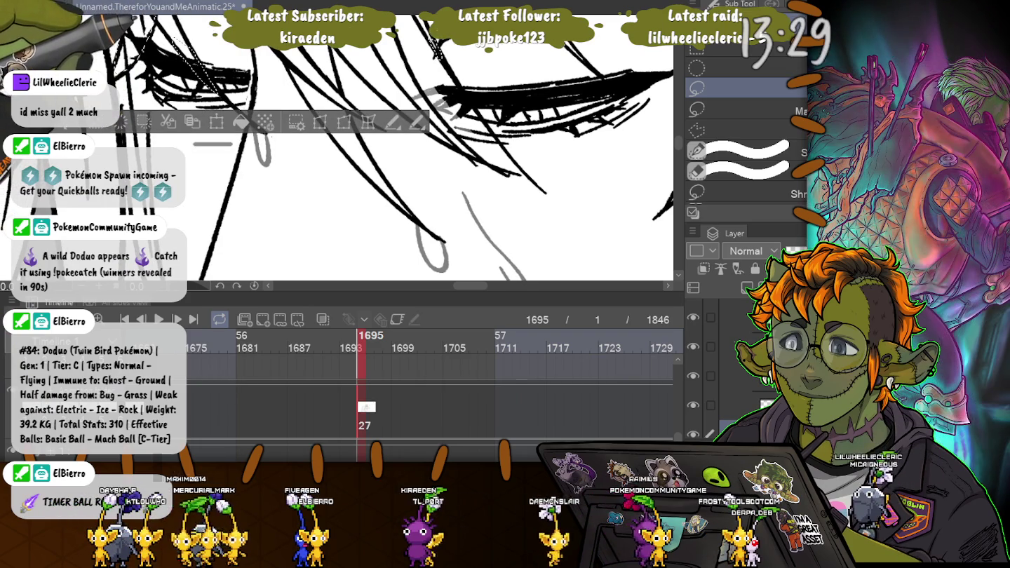
scroll(260, 153, up, 2)
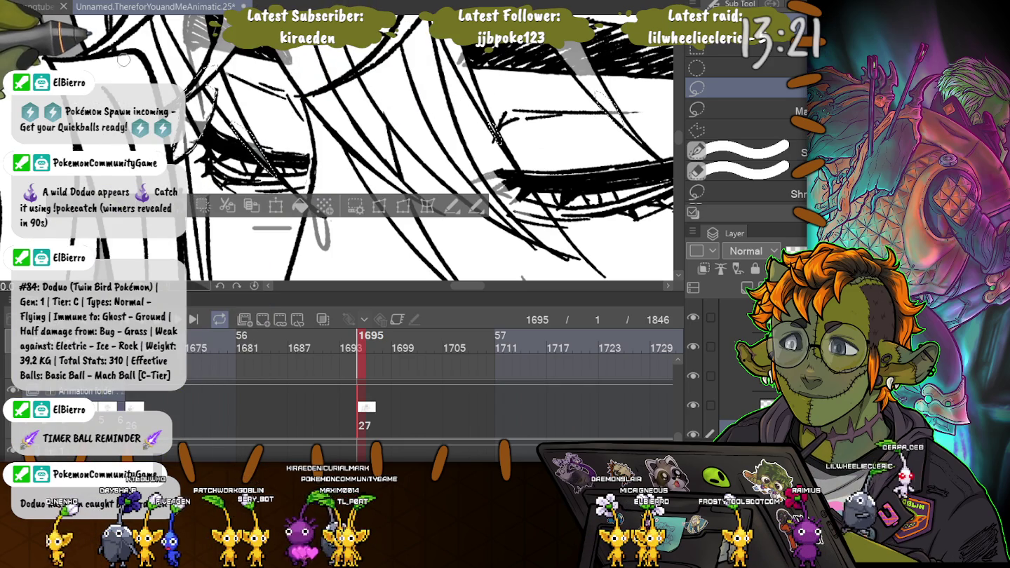
key(ctrl+d)
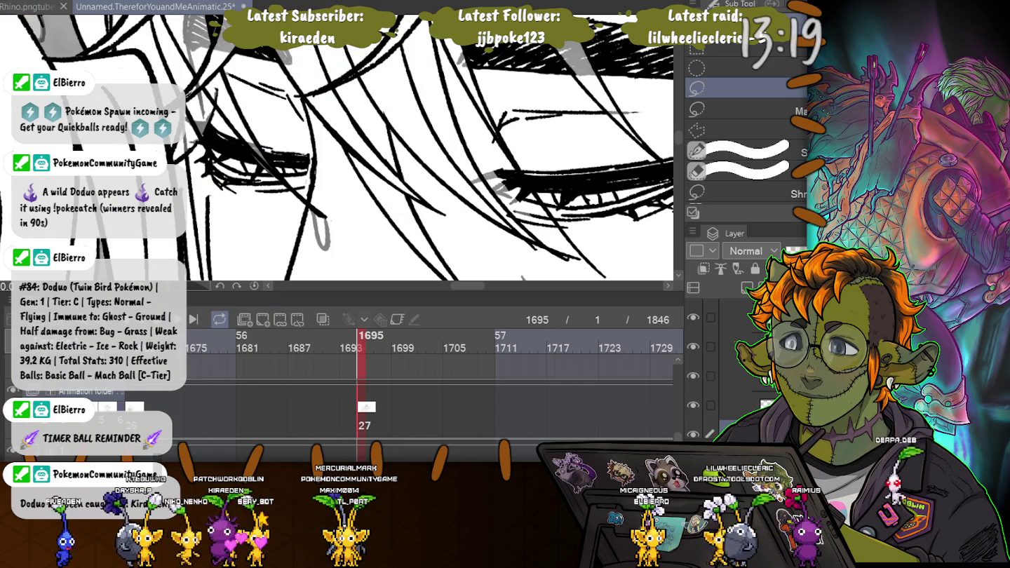
key(p)
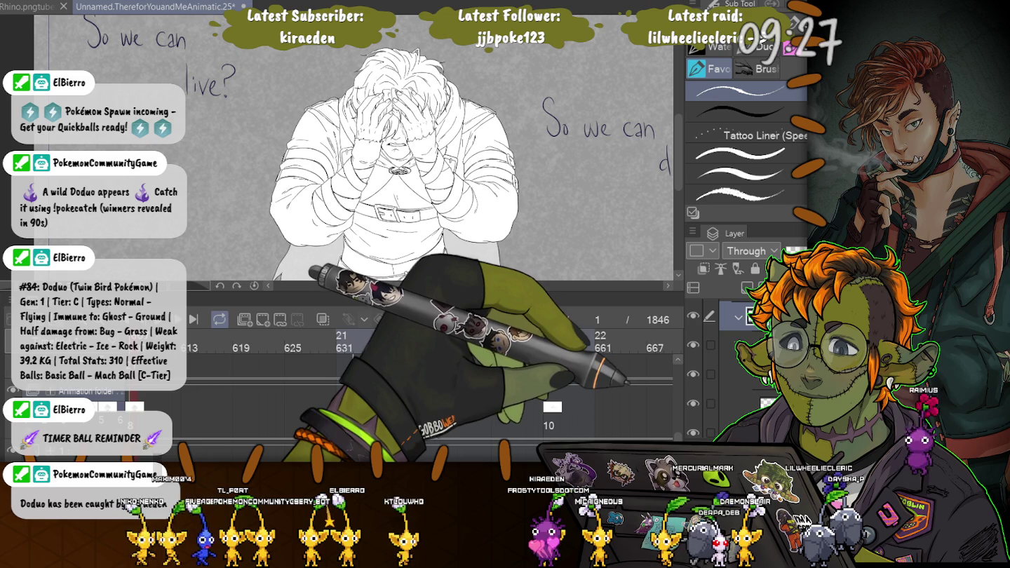
Select cel 9 in the timeline, switch tools with E, and enlarge the brush with ]
click(362, 407)
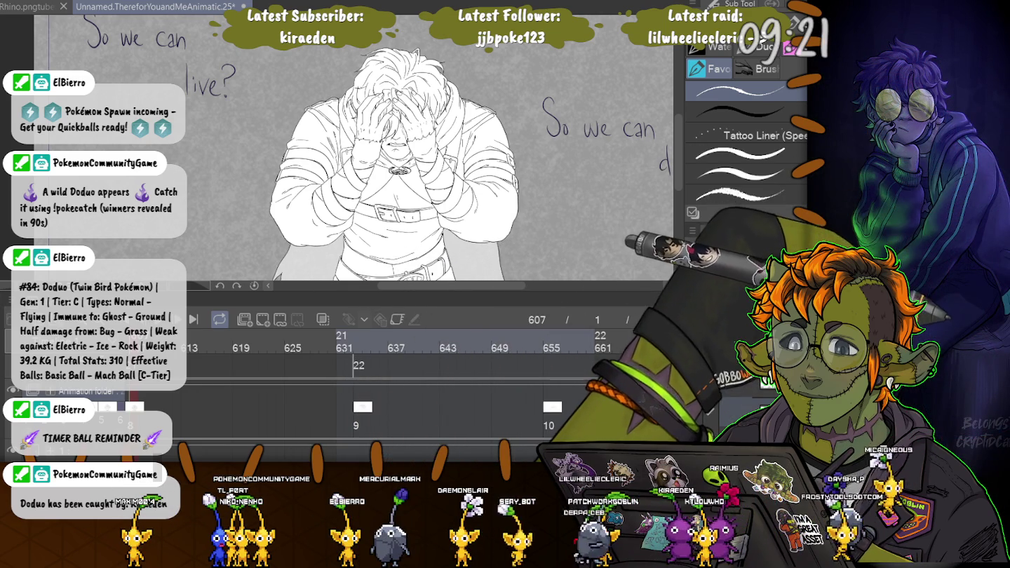
key(e)
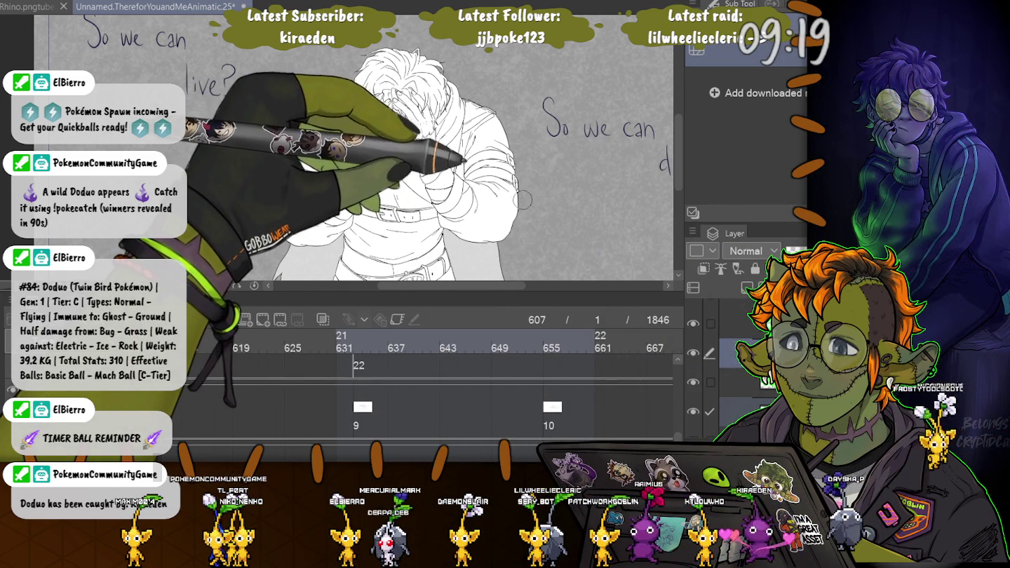
key(bracketright)
key(bracketright)
key(bracketright)
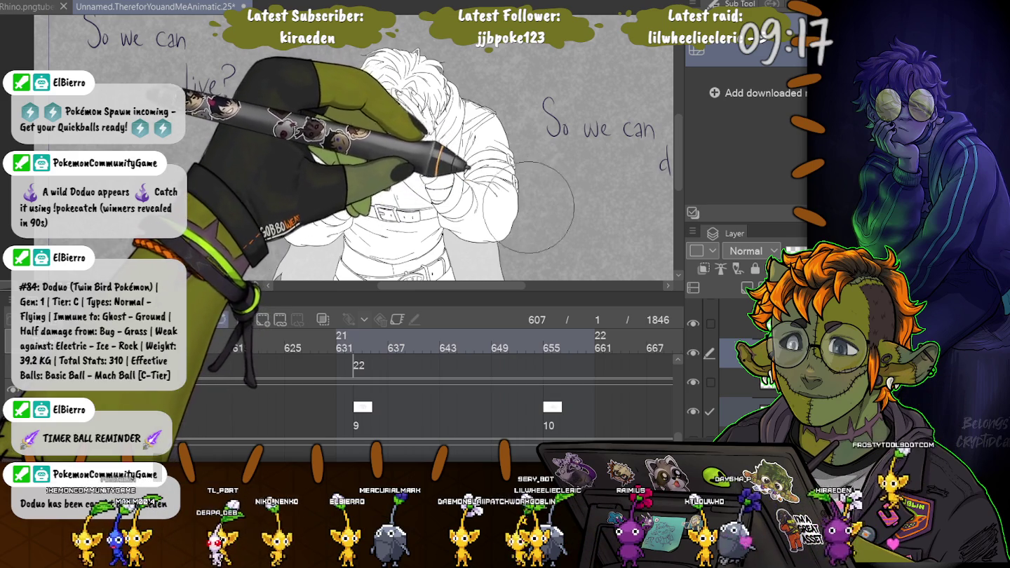
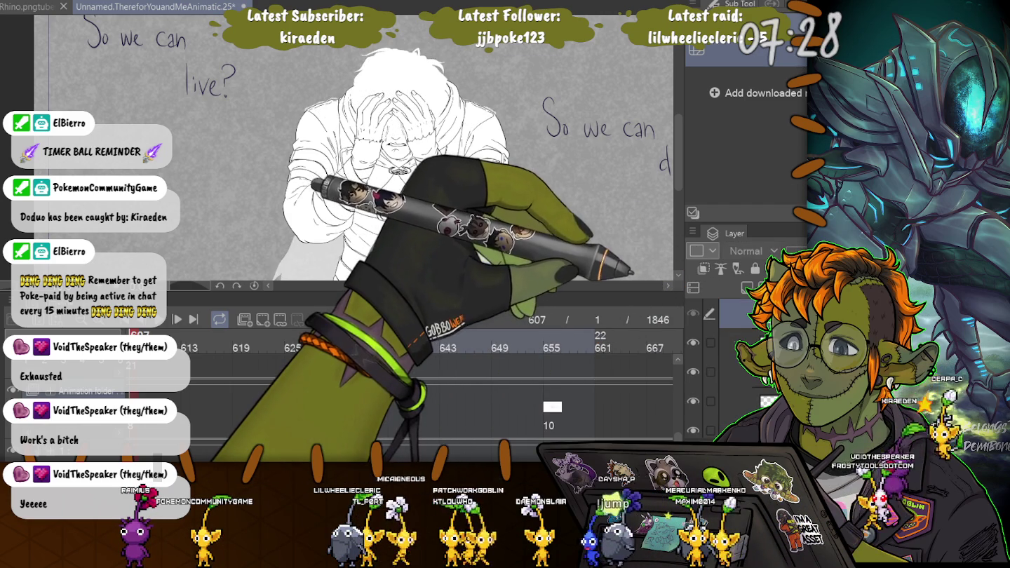
Switch to the brush tools, zoom in on the drawing, and make a different layer active
key(b)
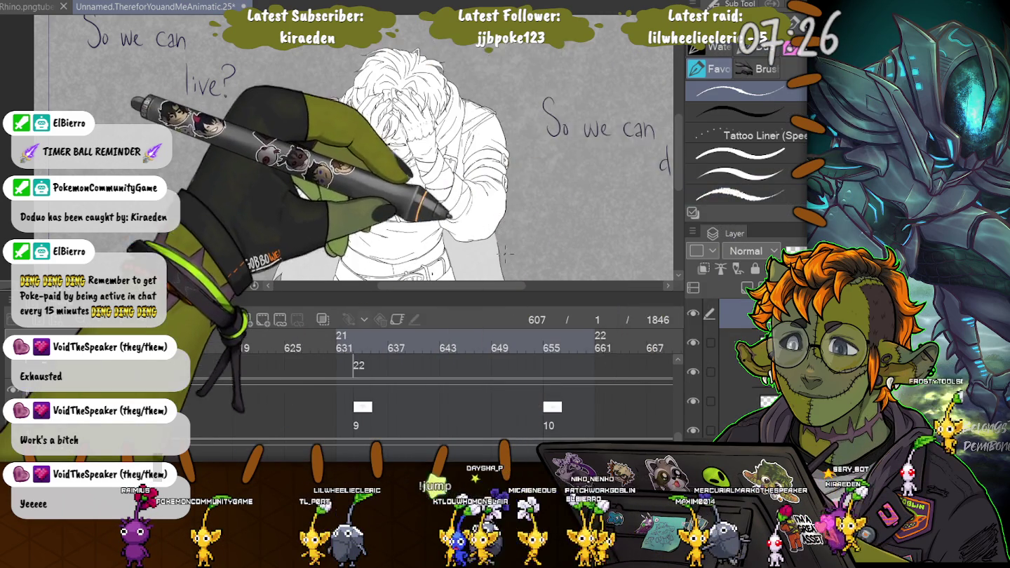
scroll(420, 161, up, 2)
scroll(421, 161, up, 2)
scroll(420, 161, up, 2)
scroll(420, 161, up, 2)
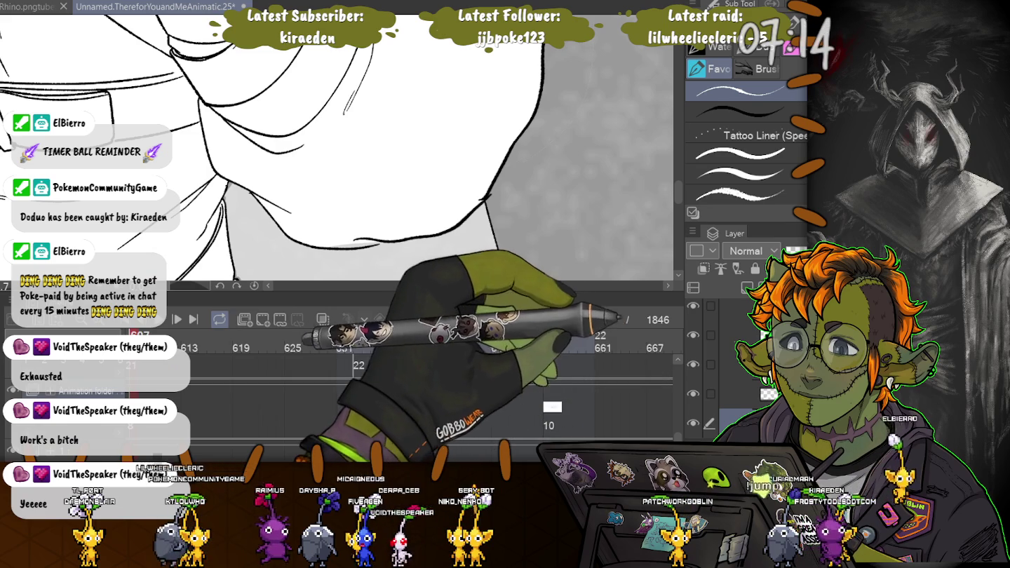
click(737, 364)
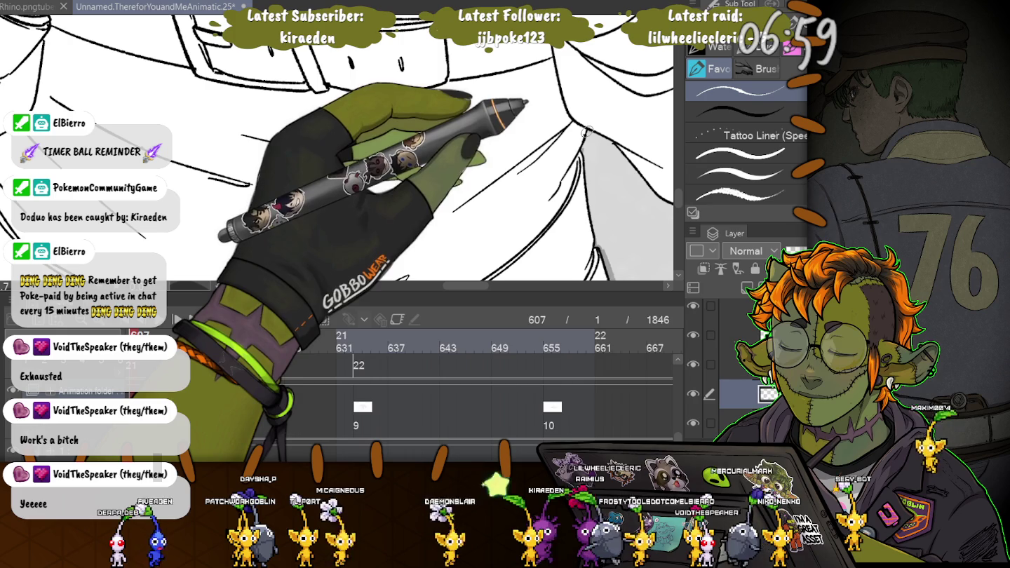
Frame the view on the chin and collar and select an upper line-art layer
scroll(588, 132, up, 5)
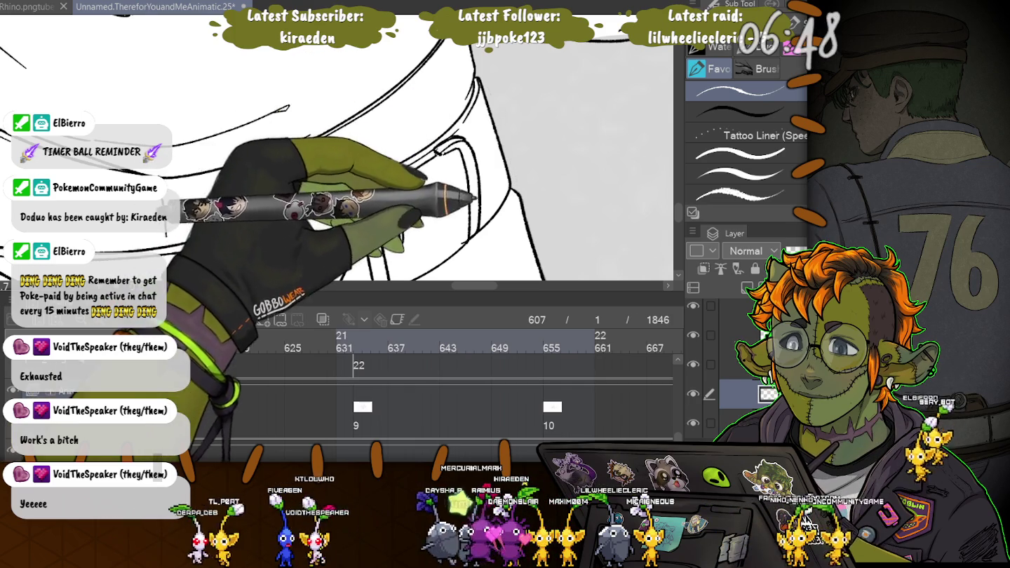
scroll(517, 189, up, 3)
scroll(337, 148, down, 2)
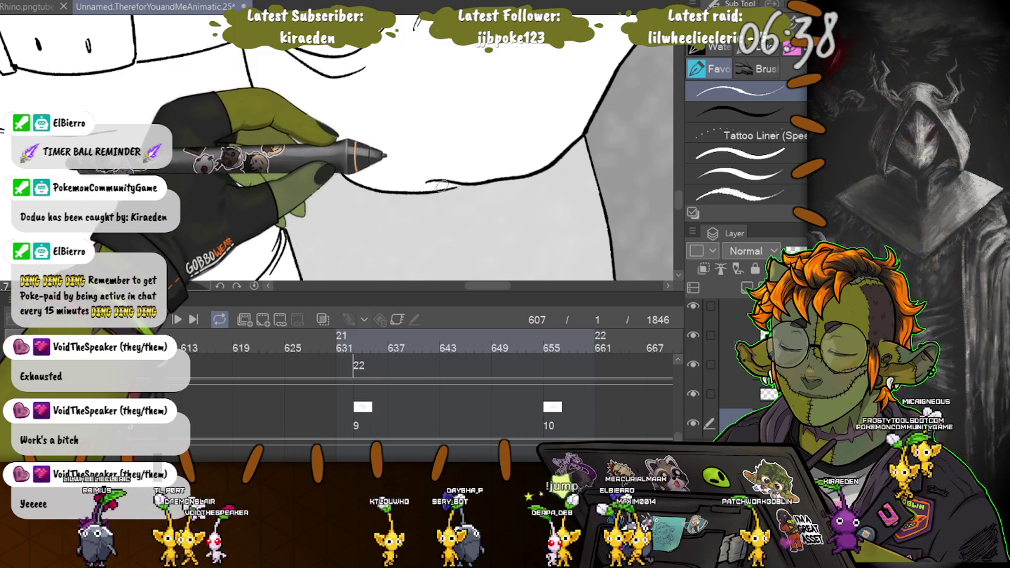
drag(458, 161, 296, 56)
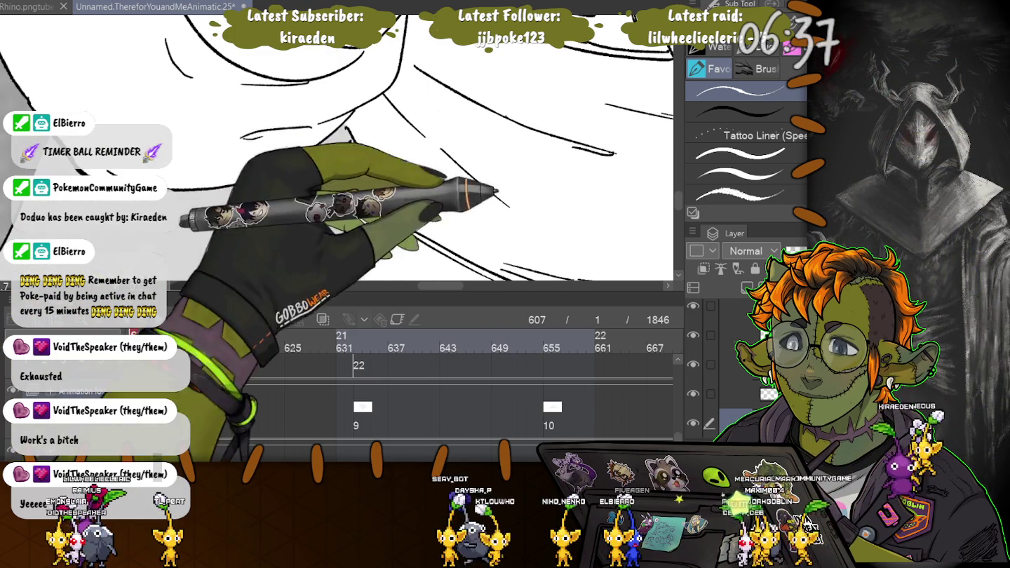
drag(347, 137, 453, 179)
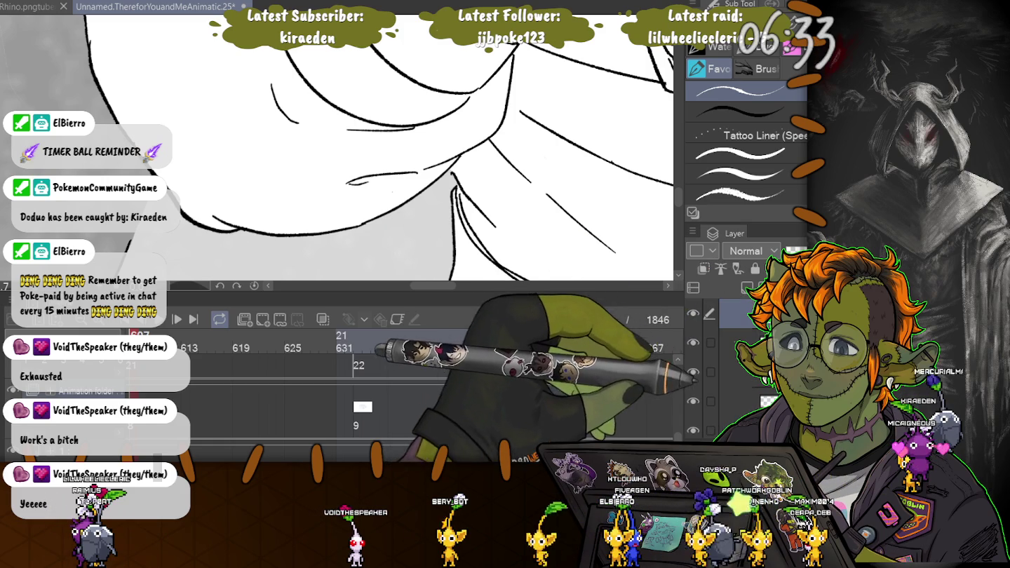
click(743, 314)
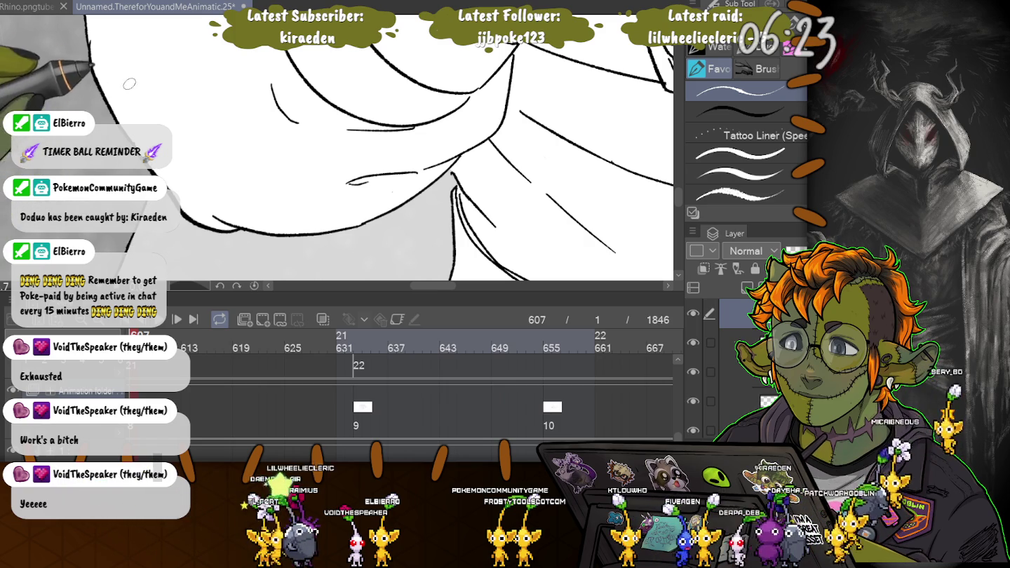
scroll(127, 94, down, 3)
scroll(127, 93, down, 2)
scroll(128, 94, down, 2)
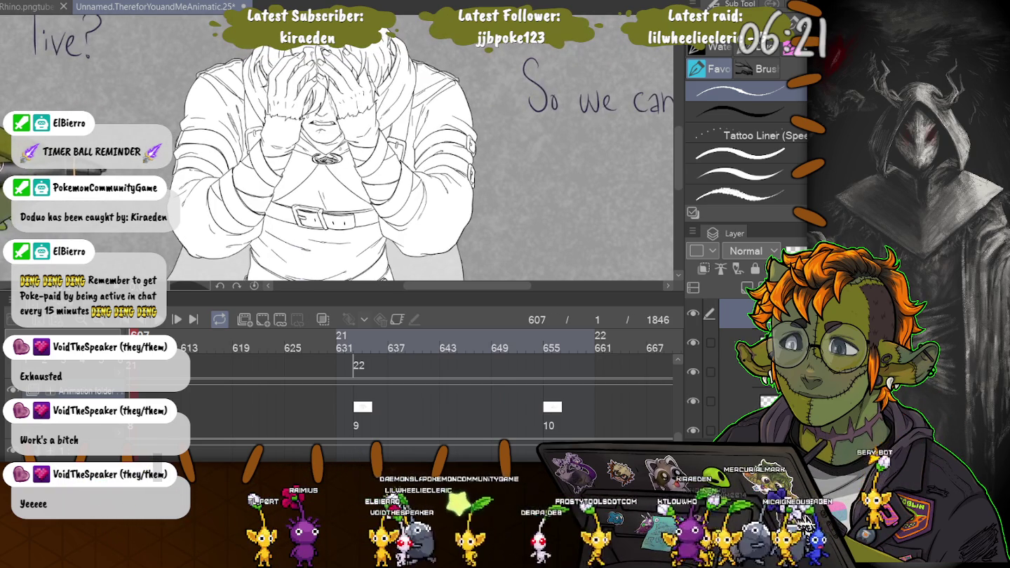
scroll(497, 59, up, 2)
scroll(498, 59, up, 2)
scroll(497, 58, up, 2)
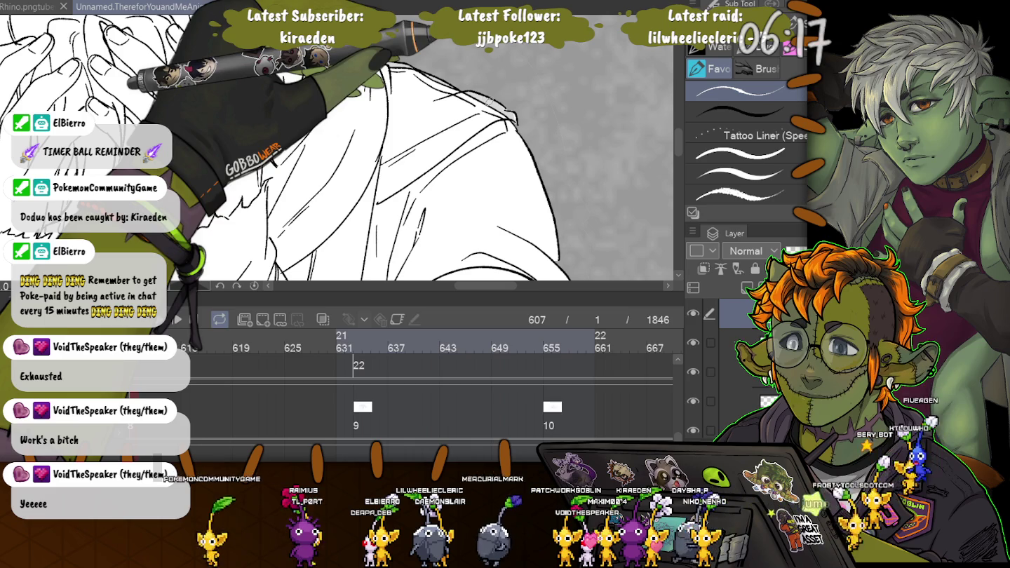
click(645, 338)
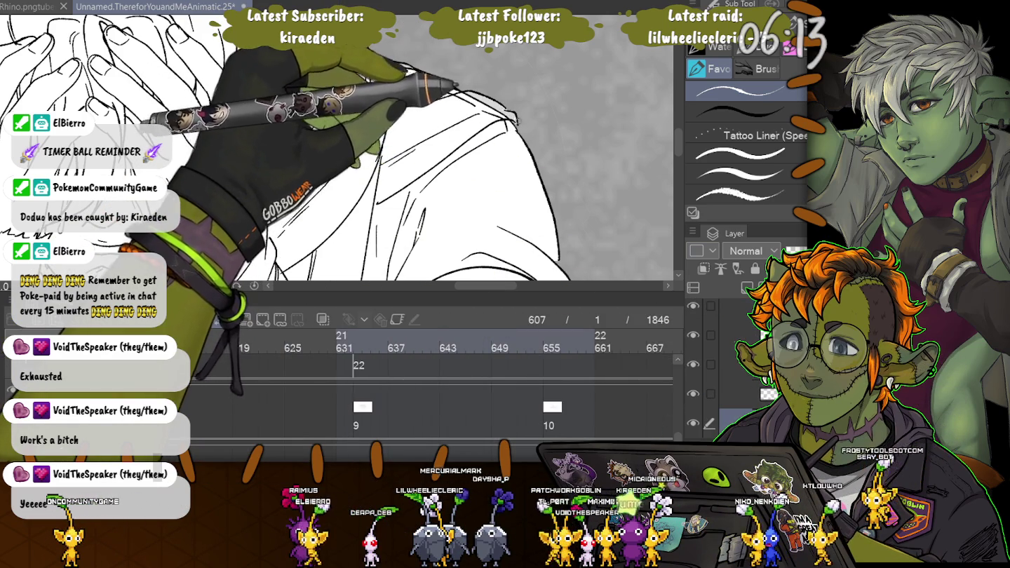
scroll(337, 148, down, 2)
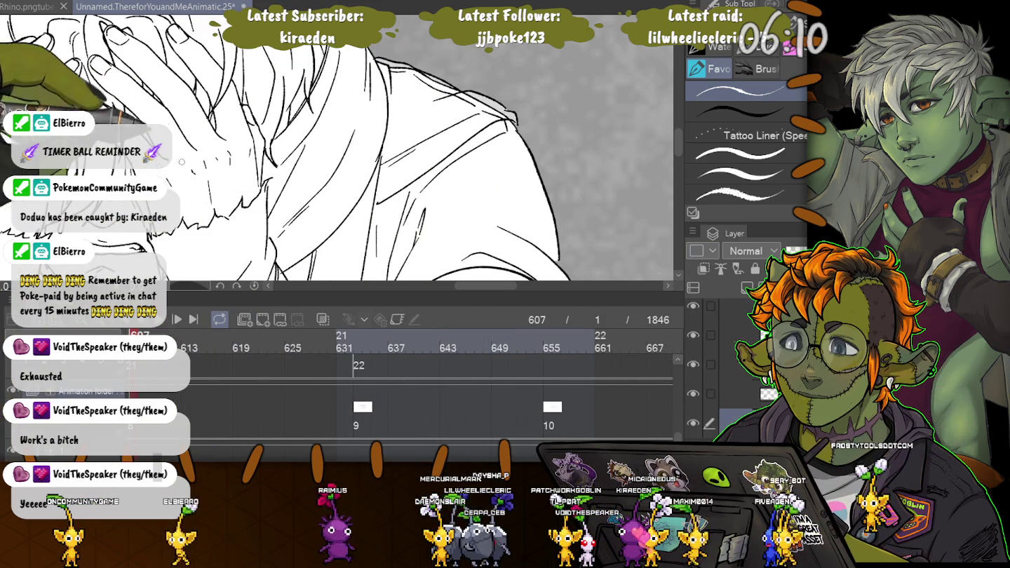
scroll(337, 147, down, 2)
scroll(337, 148, up, 2)
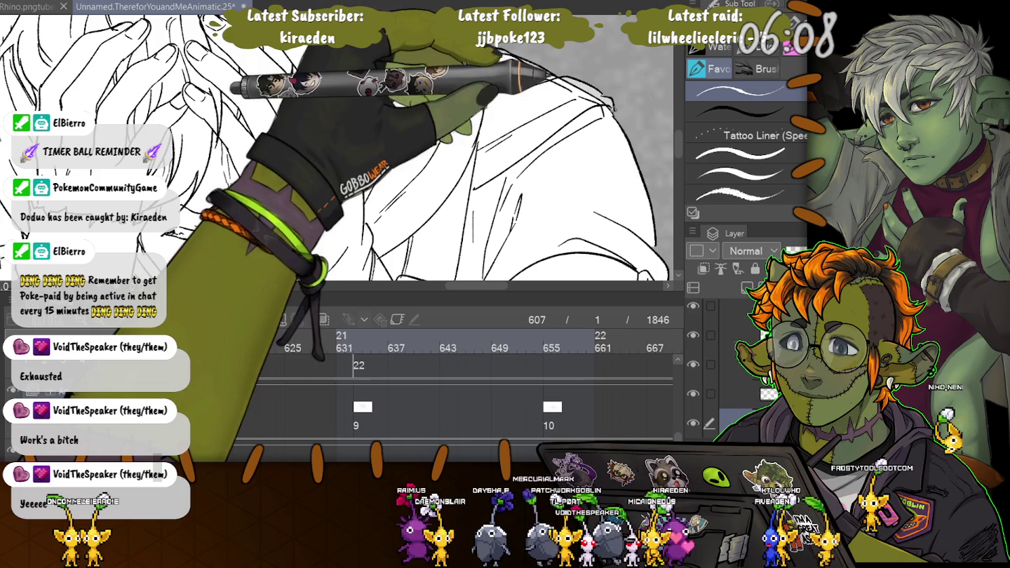
scroll(336, 147, down, 2)
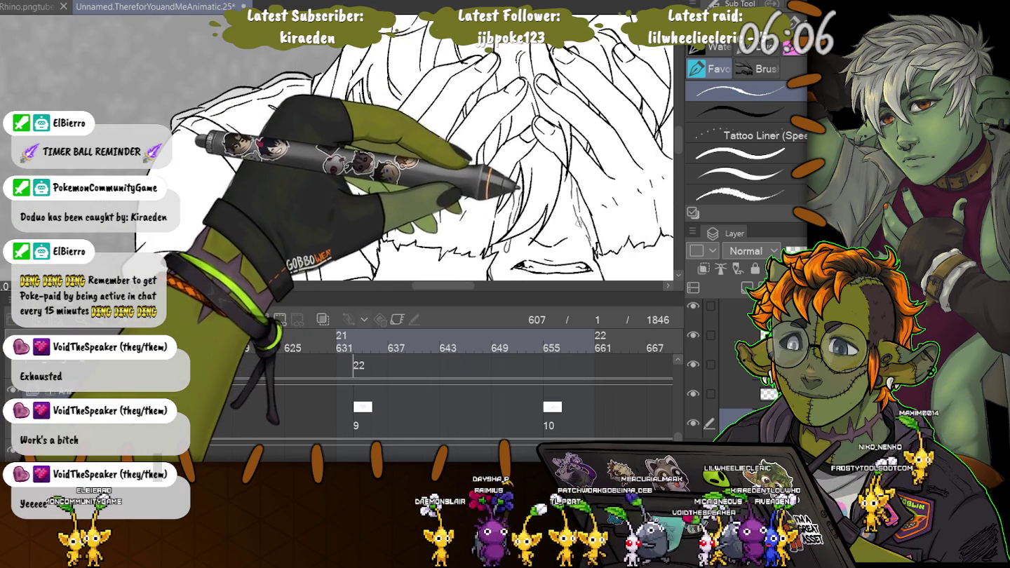
scroll(337, 147, right, 3)
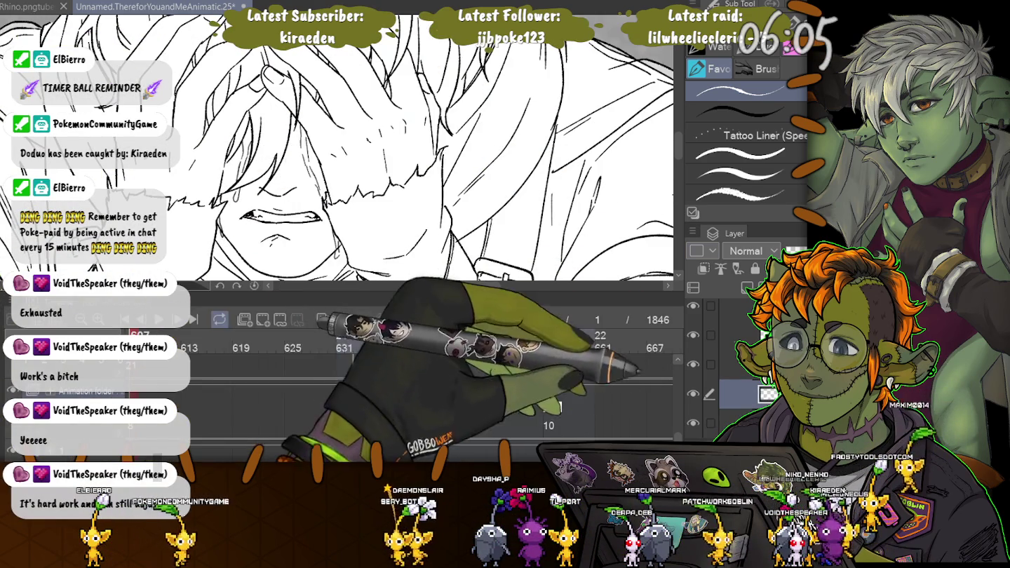
scroll(338, 147, up, 2)
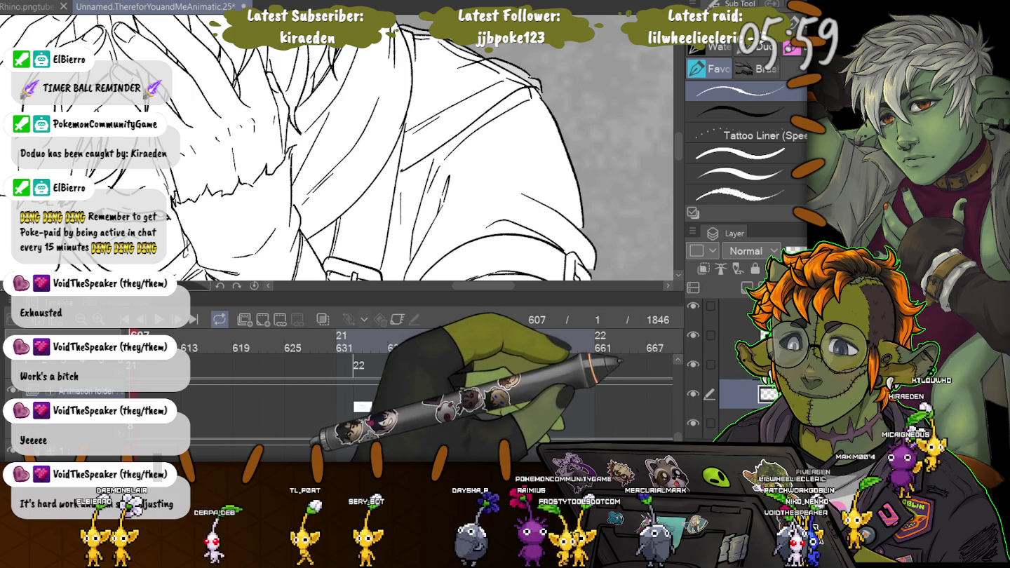
scroll(337, 148, down, 3)
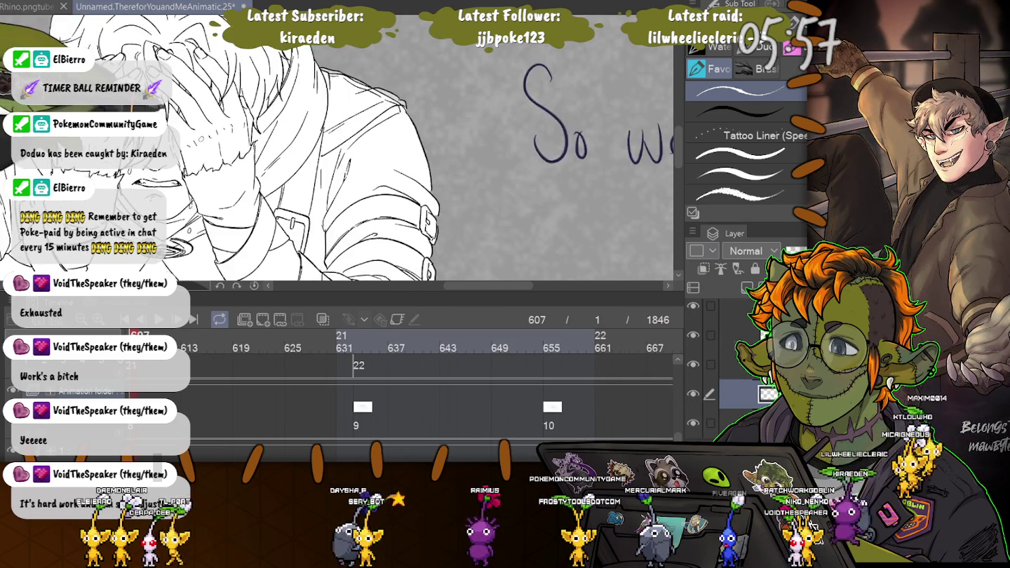
scroll(338, 148, down, 5)
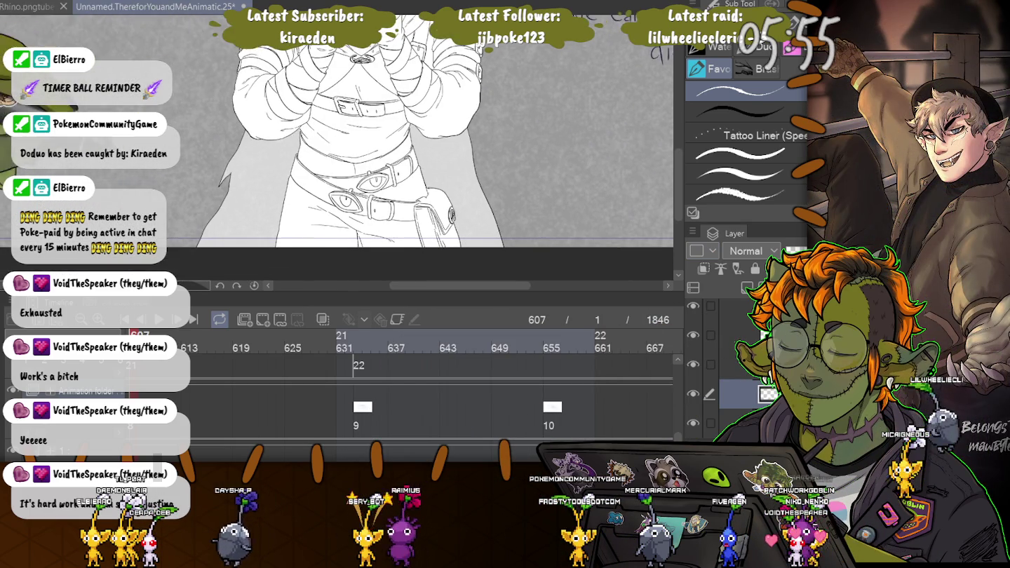
click(358, 343)
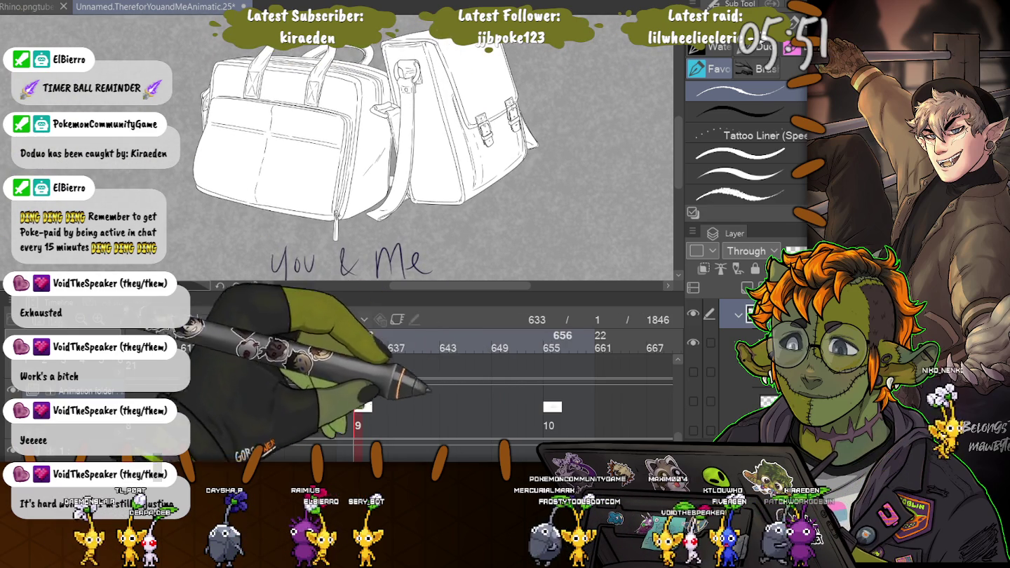
Step through frames 655, 678 and 703, then move ahead to frame 810's profile sketch
click(551, 343)
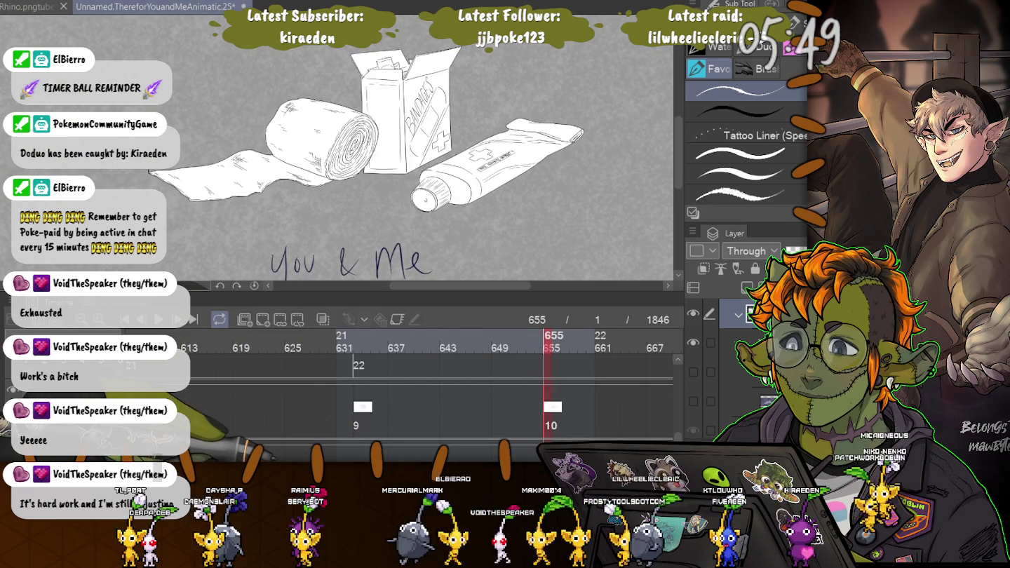
scroll(420, 392, right, 2)
scroll(421, 393, right, 3)
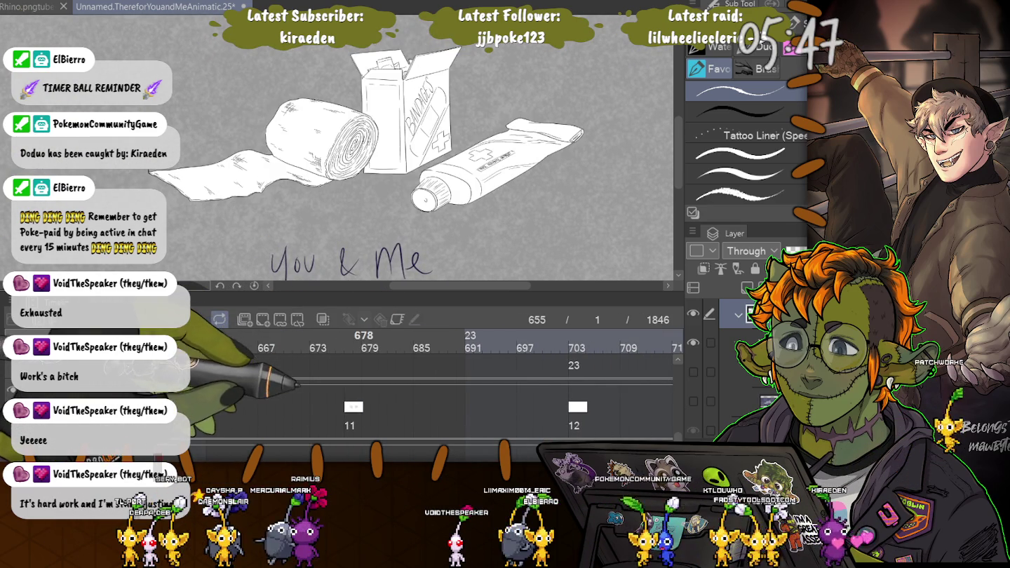
click(357, 343)
click(577, 342)
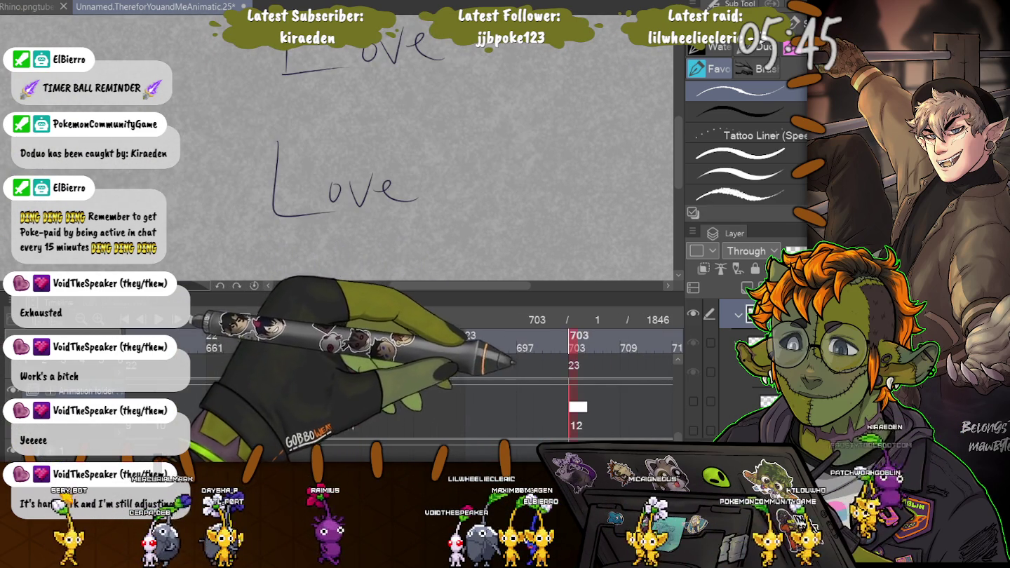
scroll(421, 394, right, 2)
scroll(420, 393, right, 5)
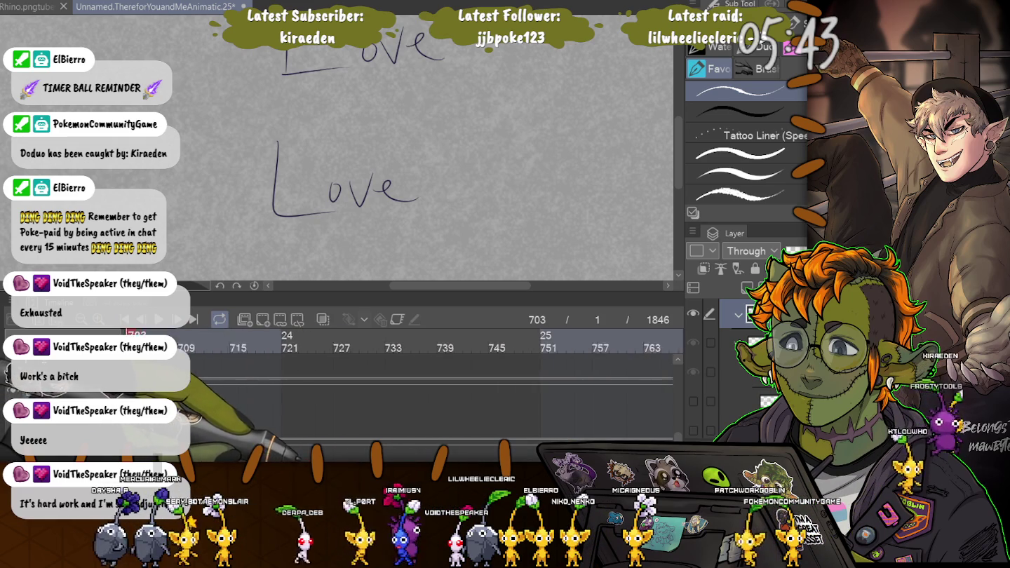
scroll(421, 394, right, 5)
scroll(420, 393, right, 5)
scroll(299, 439, right, 1)
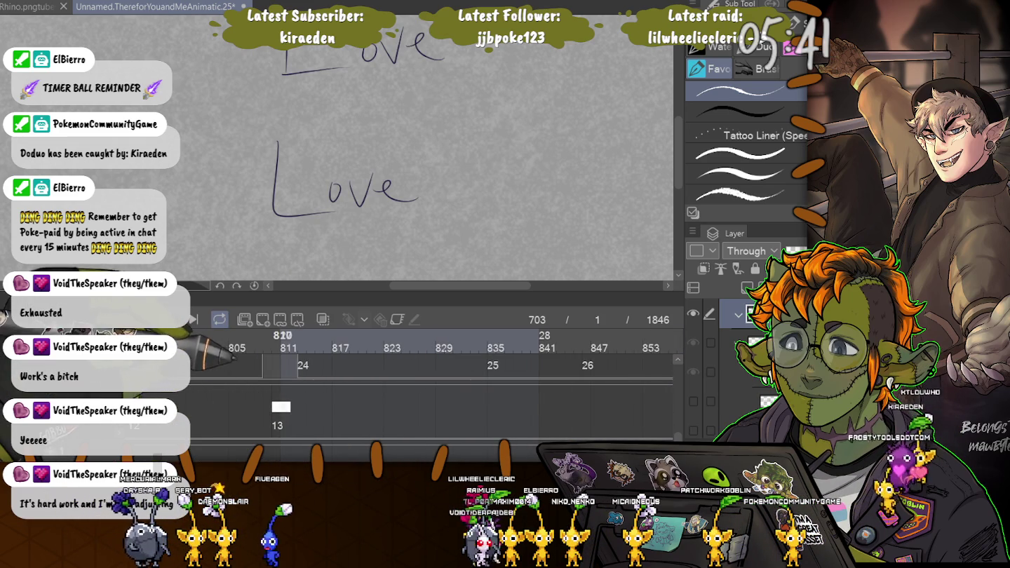
click(280, 344)
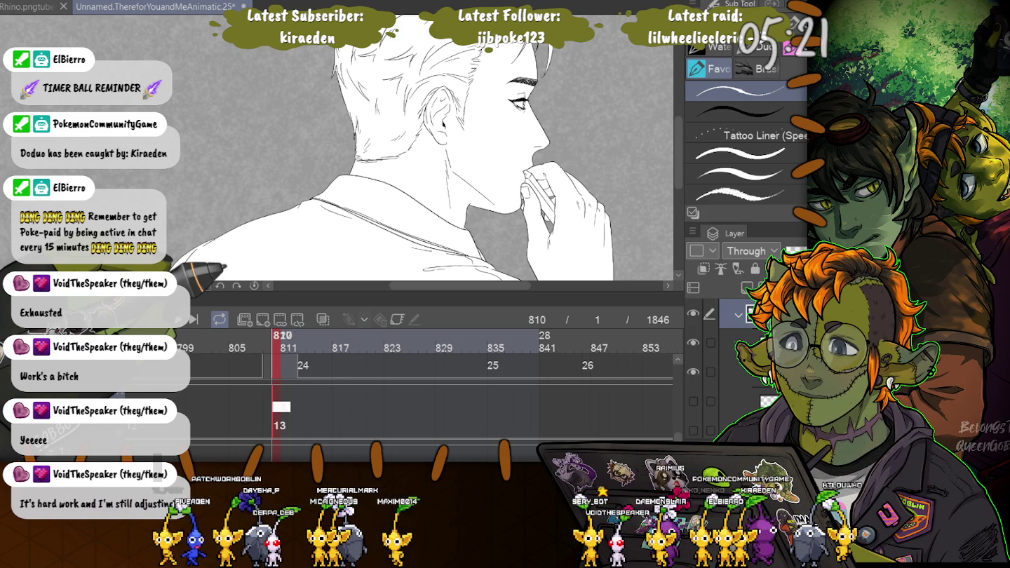
Zoom in on frame 810 and select a lower layer of the profile drawing
scroll(394, 161, down, 2)
scroll(328, 143, up, 3)
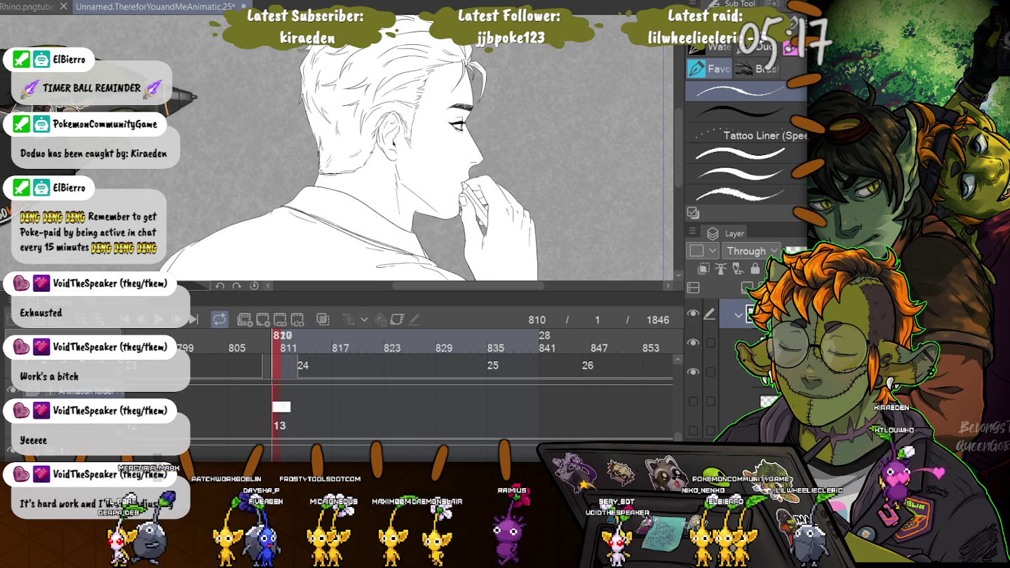
scroll(401, 148, down, 2)
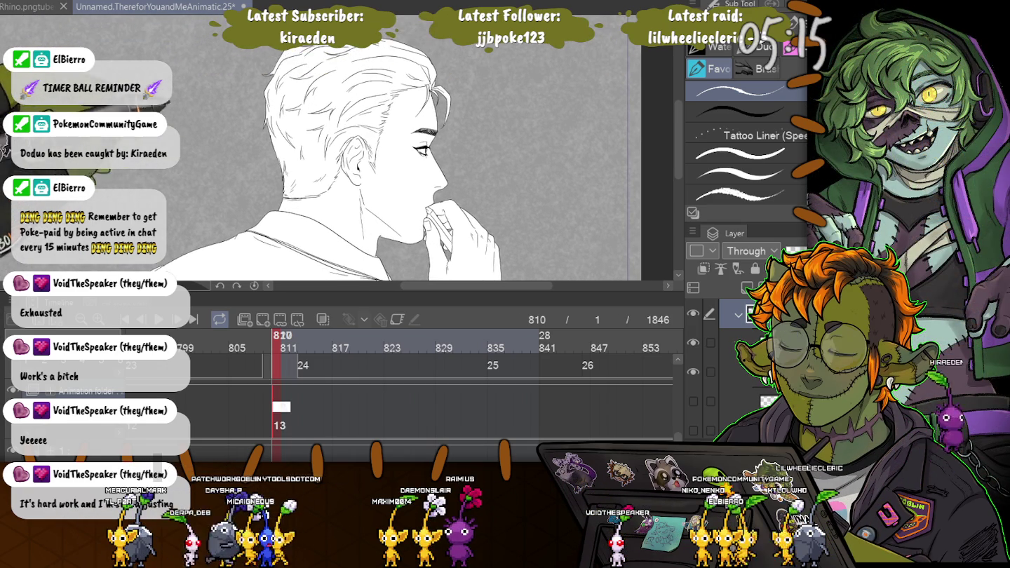
scroll(337, 147, up, 2)
scroll(337, 148, up, 1)
scroll(338, 147, up, 1)
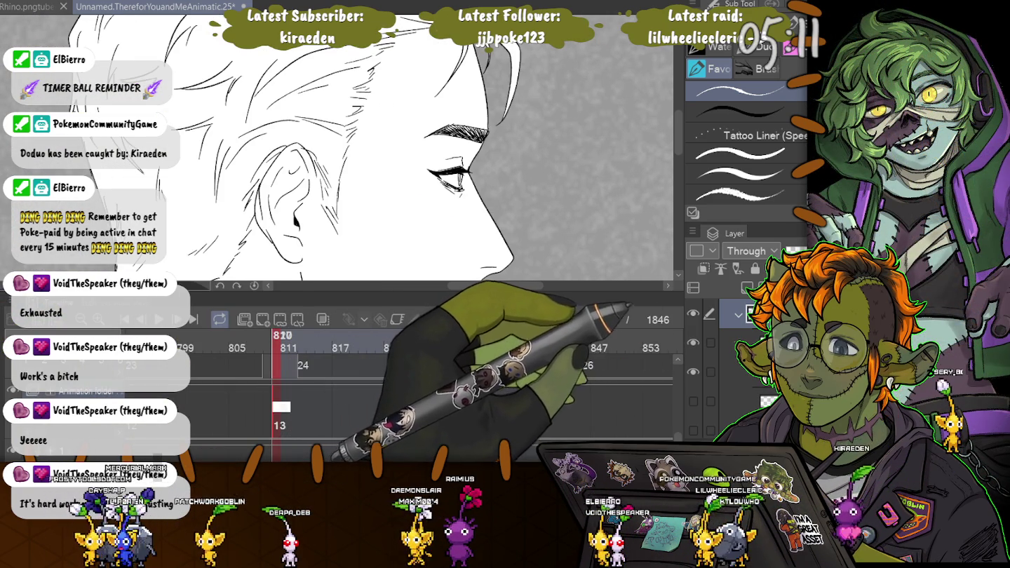
click(723, 372)
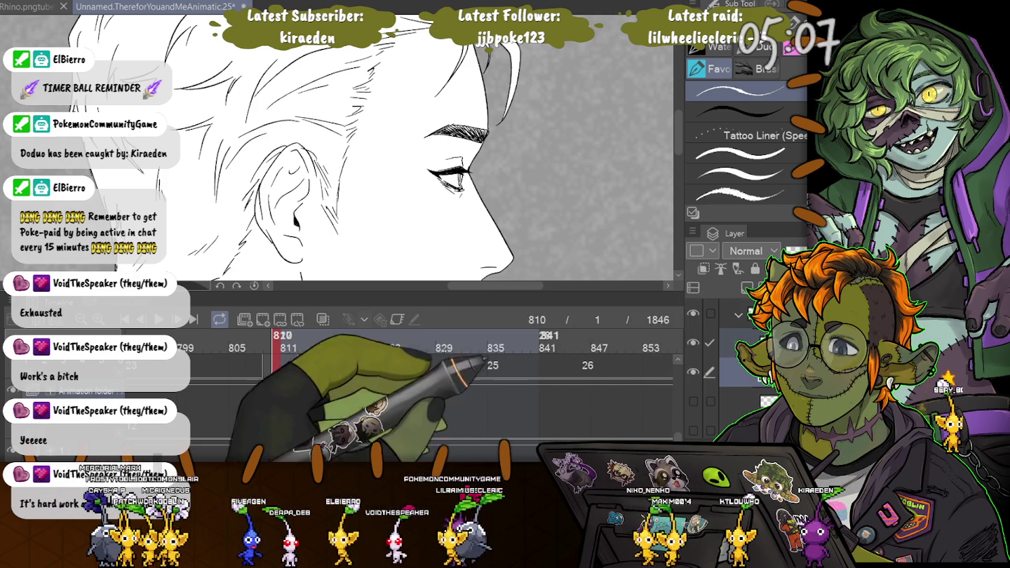
Switch to the Fill tool's Paint sub tool and zoom between the eye and the whole face
key(g)
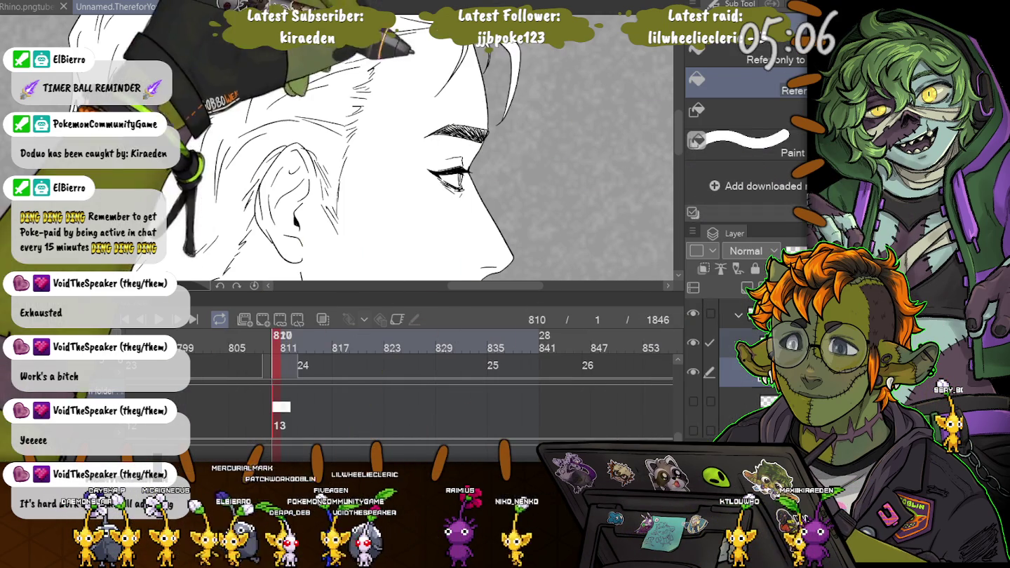
key(t)
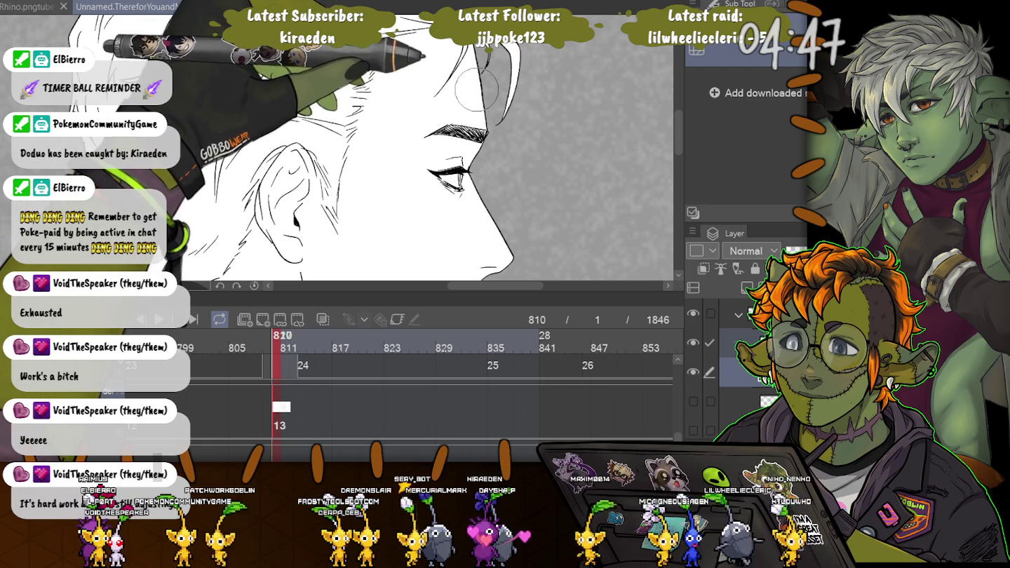
key(ctrl+minus)
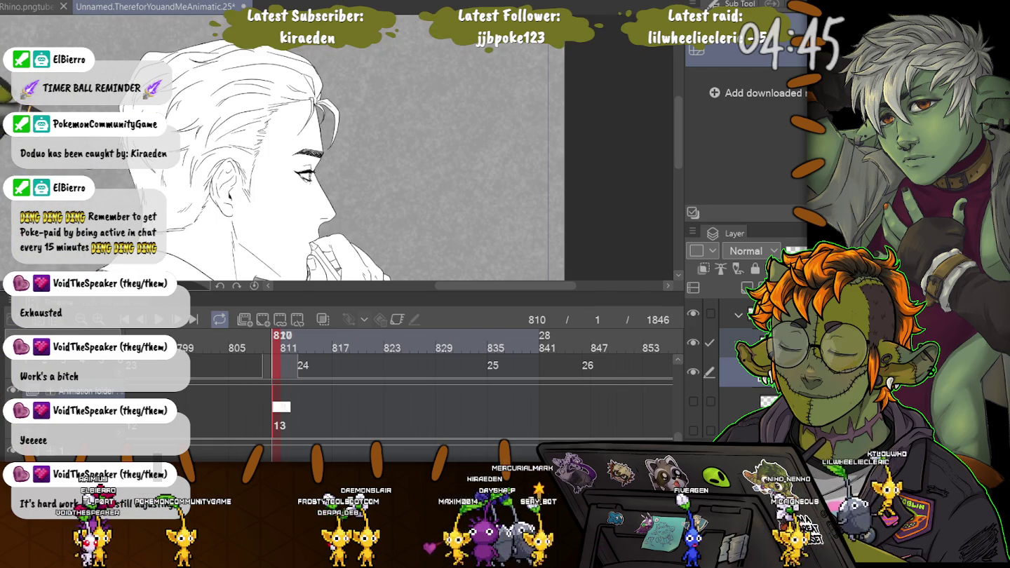
key(ctrl+plus)
key(ctrl+plus)
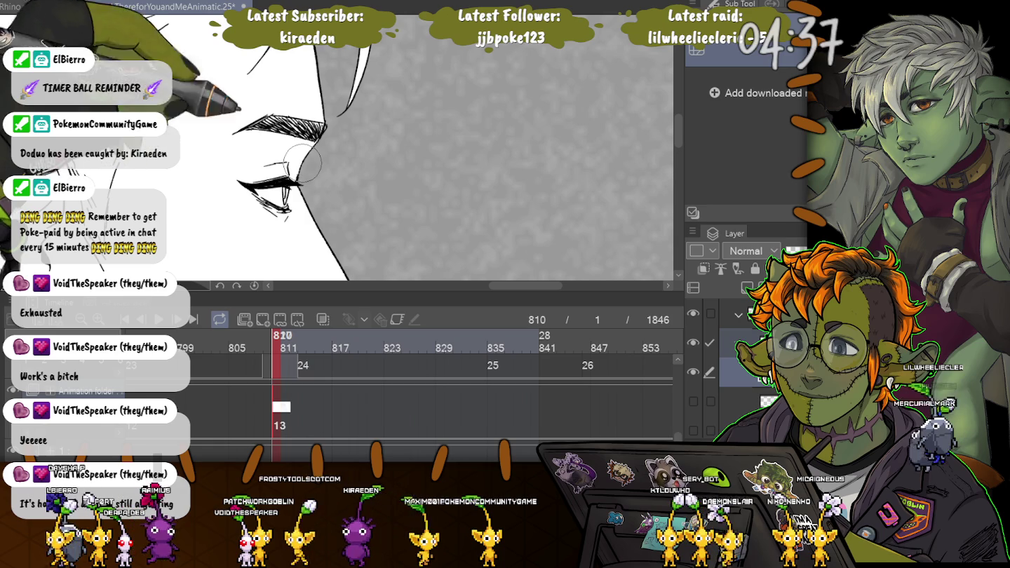
key(ctrl+minus)
key(ctrl+minus)
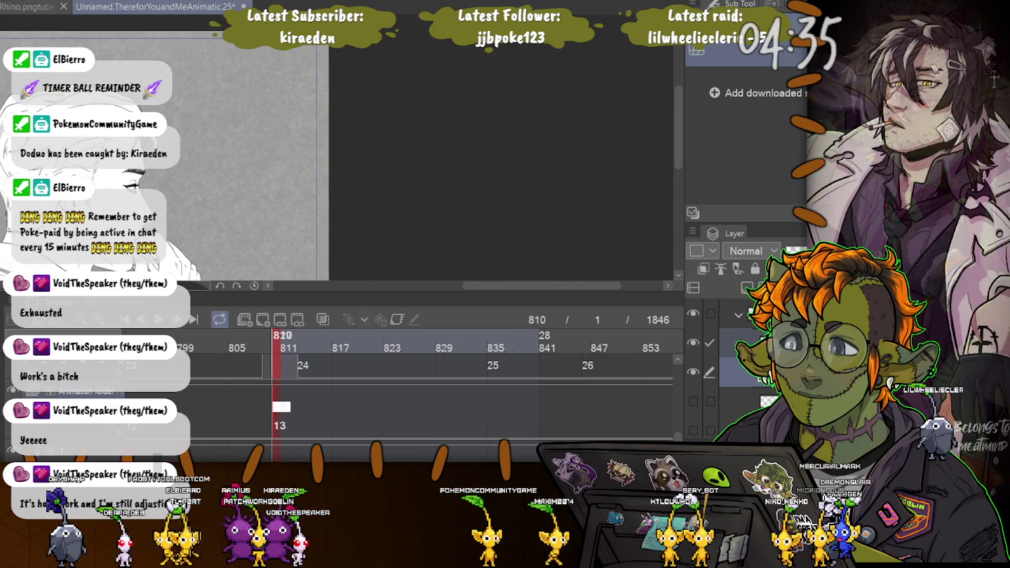
Zoom in on the ear and eye, then zoom out and pan to show the hand
key(ctrl+plus)
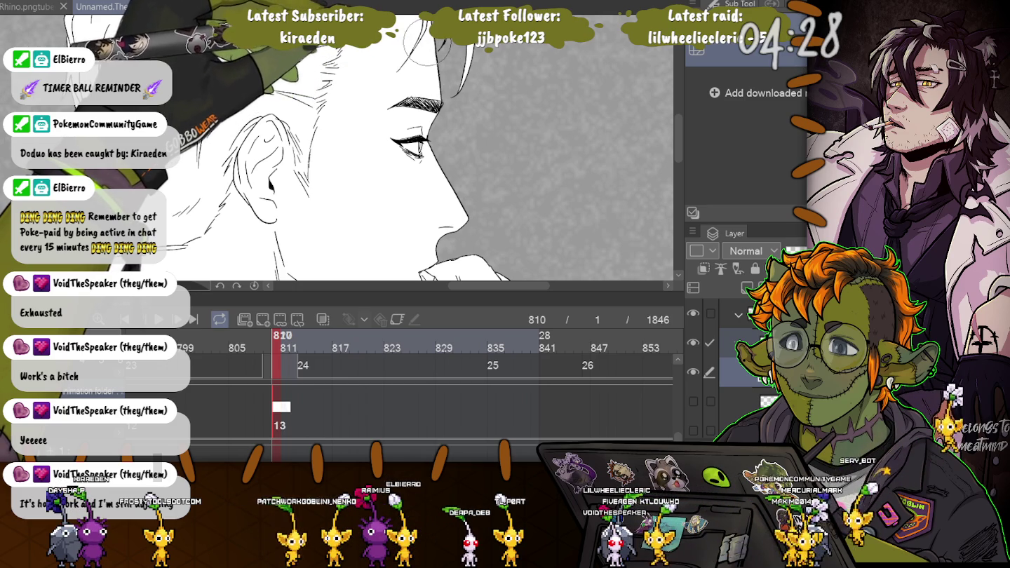
key(ctrl+minus)
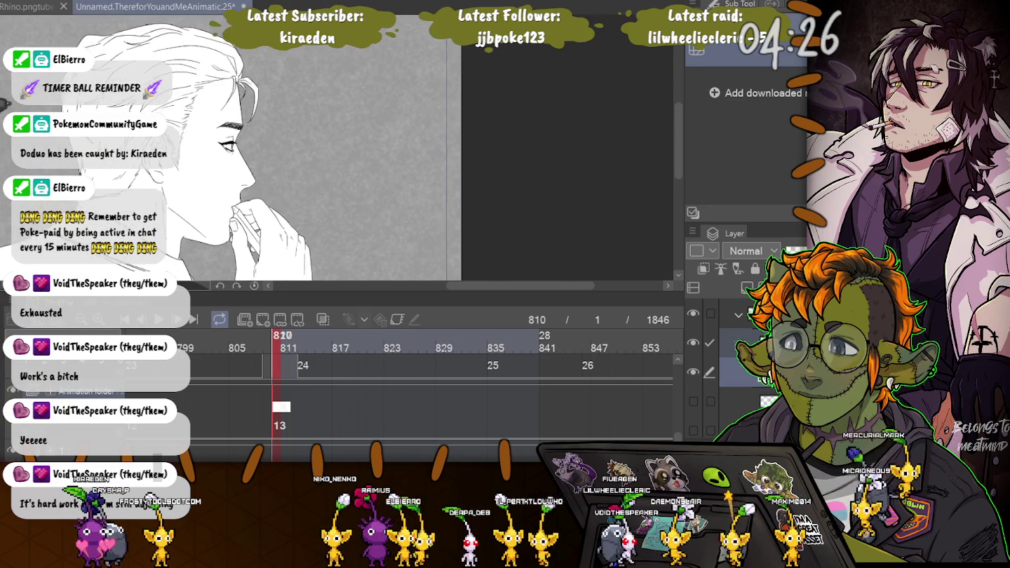
key(ctrl+minus)
drag(281, 161, 369, 162)
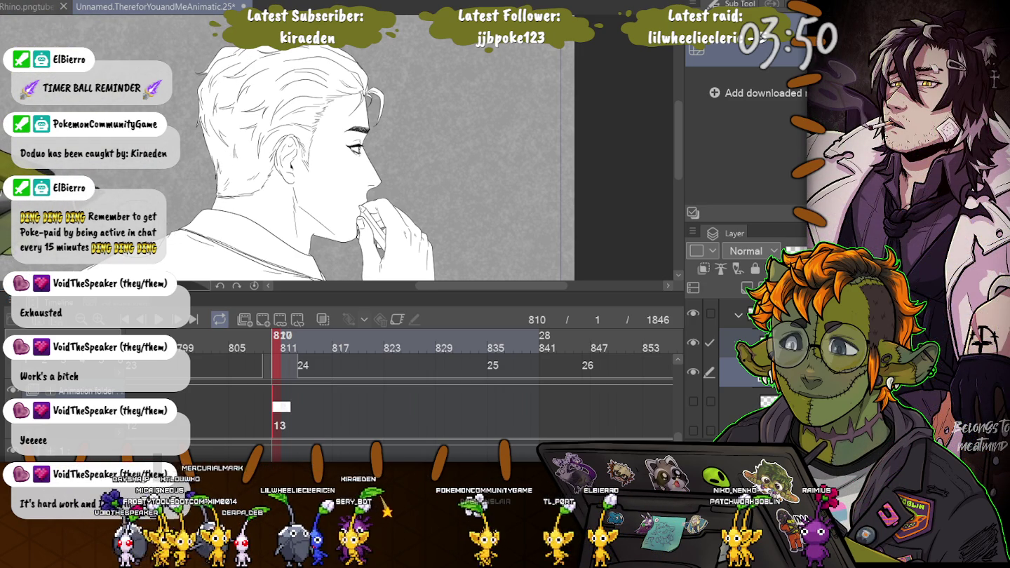
Compare against frame 794, then return to the man drawing at frame 811
scroll(455, 277, down, 2)
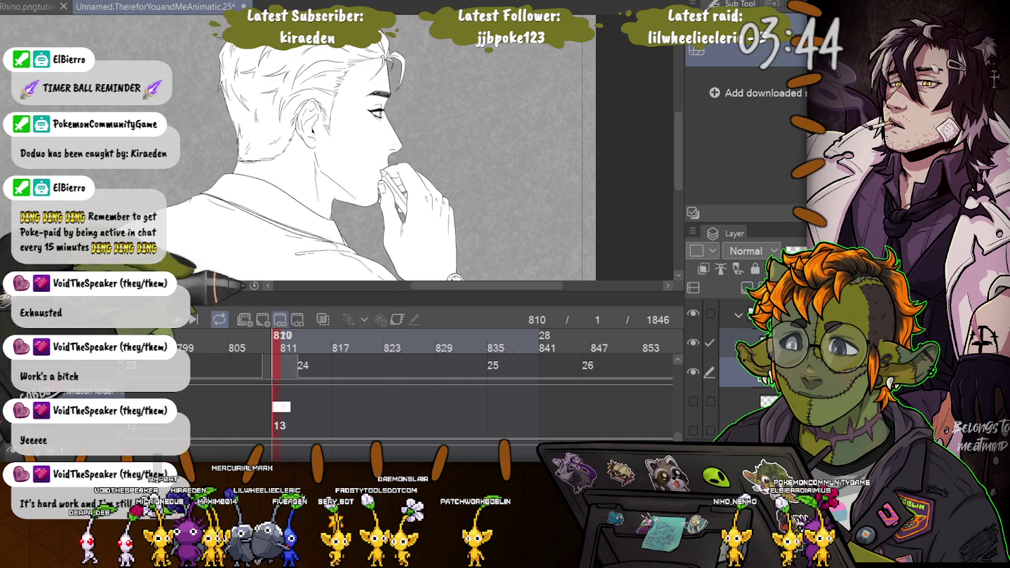
click(144, 365)
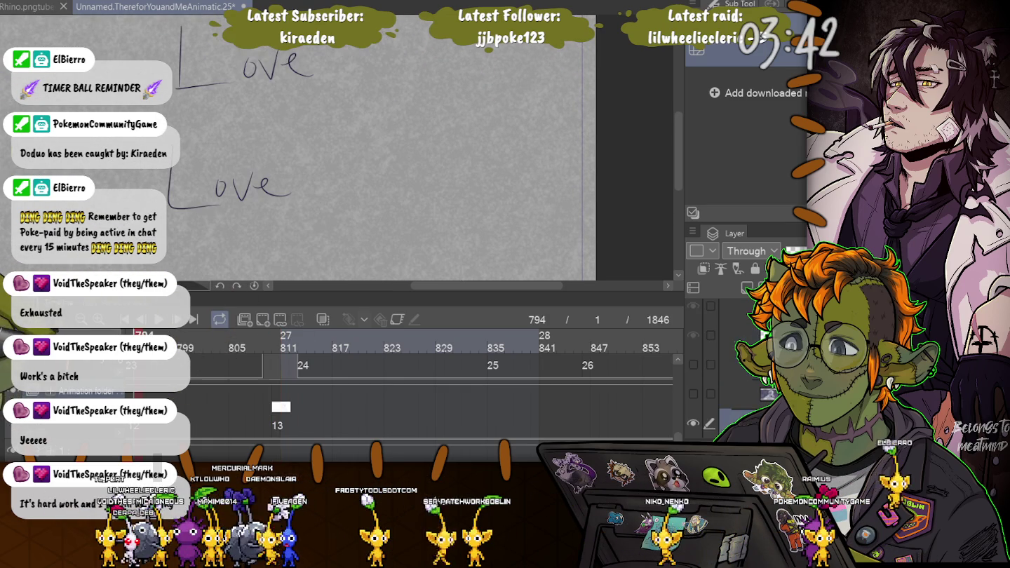
click(286, 345)
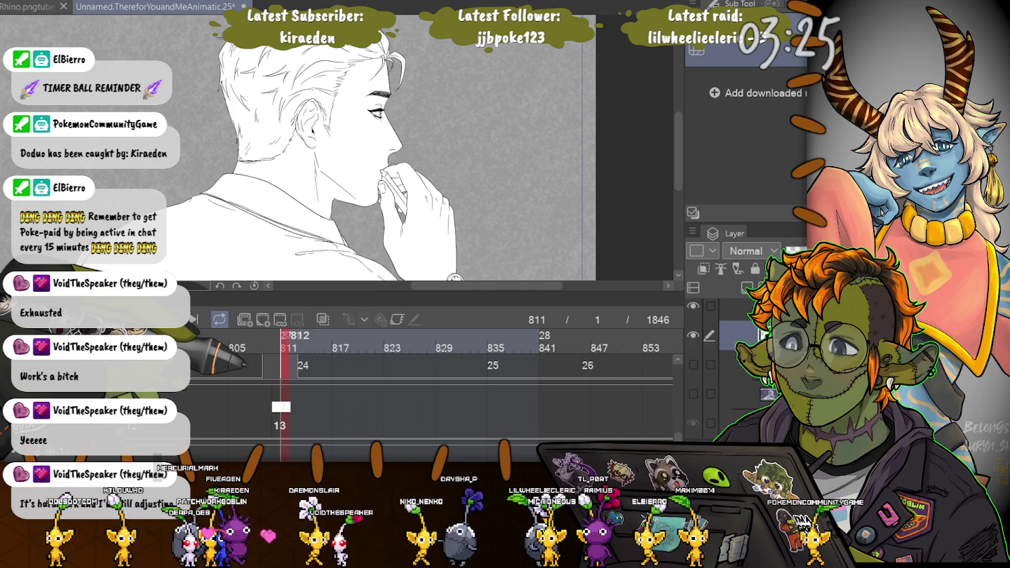
Scroll the timeline ahead to the smoking man at frame 1121
scroll(217, 226, down, 2)
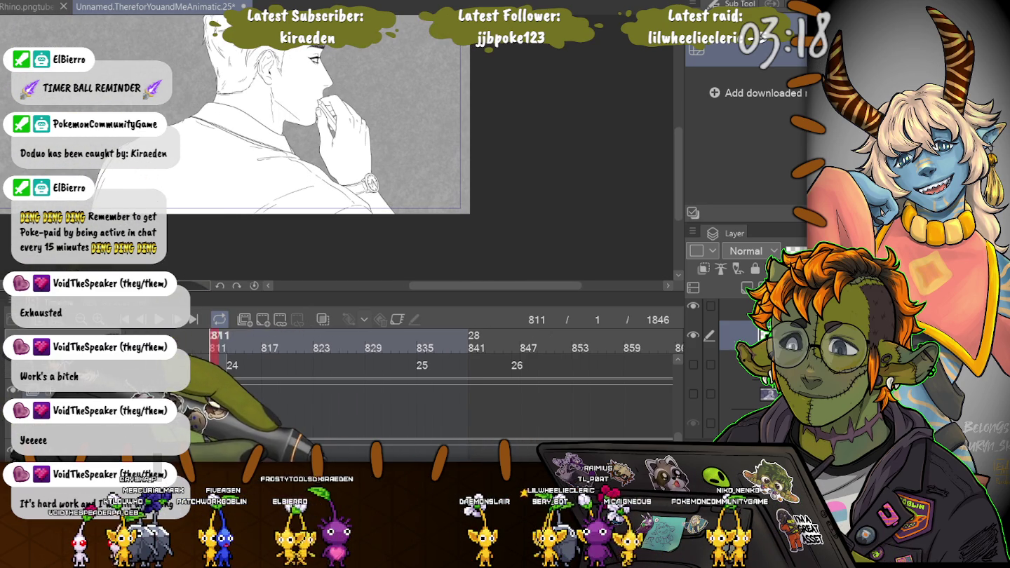
scroll(421, 392, right, 5)
scroll(420, 351, right, 4)
scroll(421, 350, right, 4)
scroll(421, 351, right, 4)
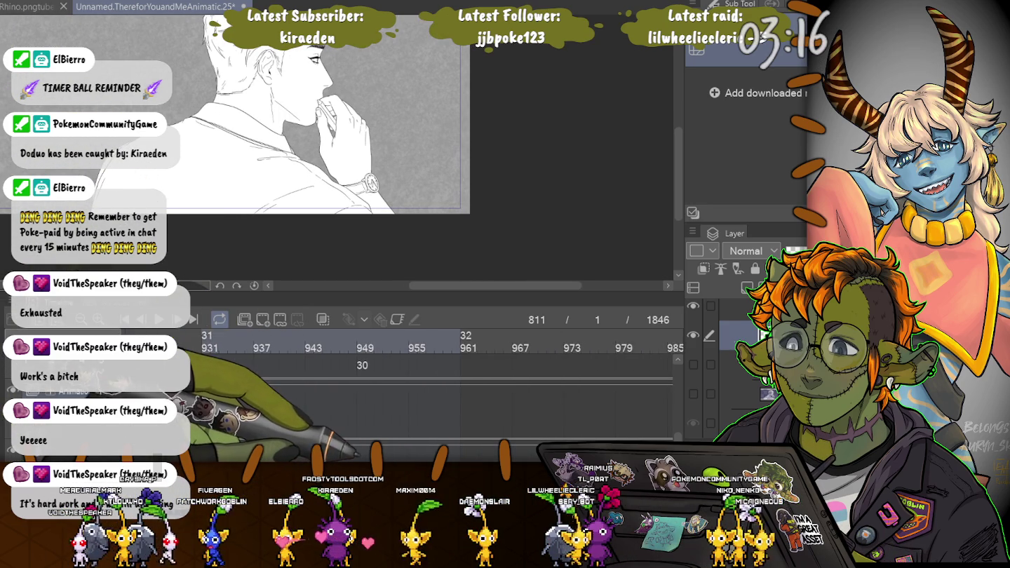
scroll(421, 351, right, 4)
scroll(421, 379, right, 4)
scroll(421, 378, right, 3)
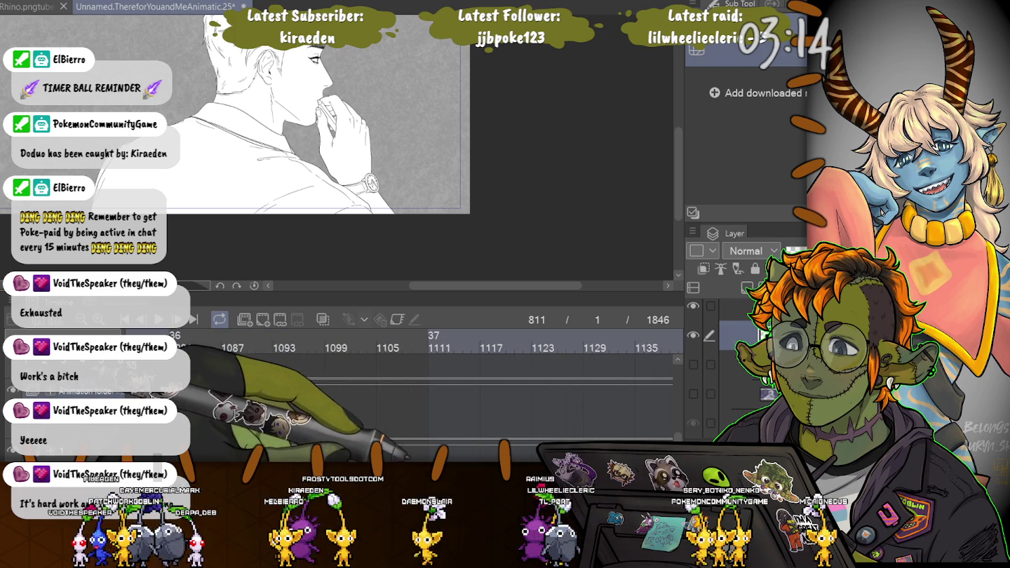
scroll(420, 380, right, 3)
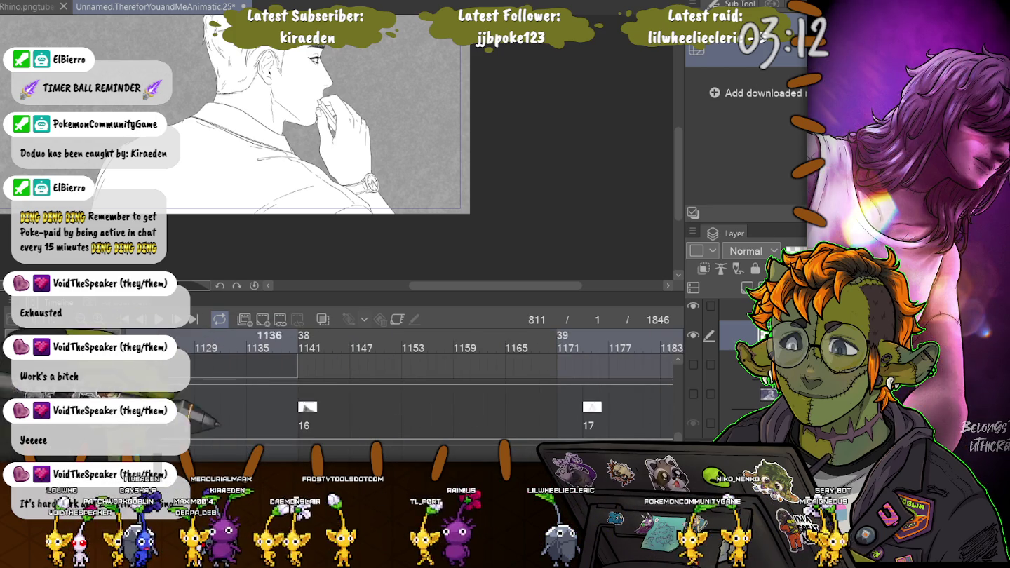
click(130, 343)
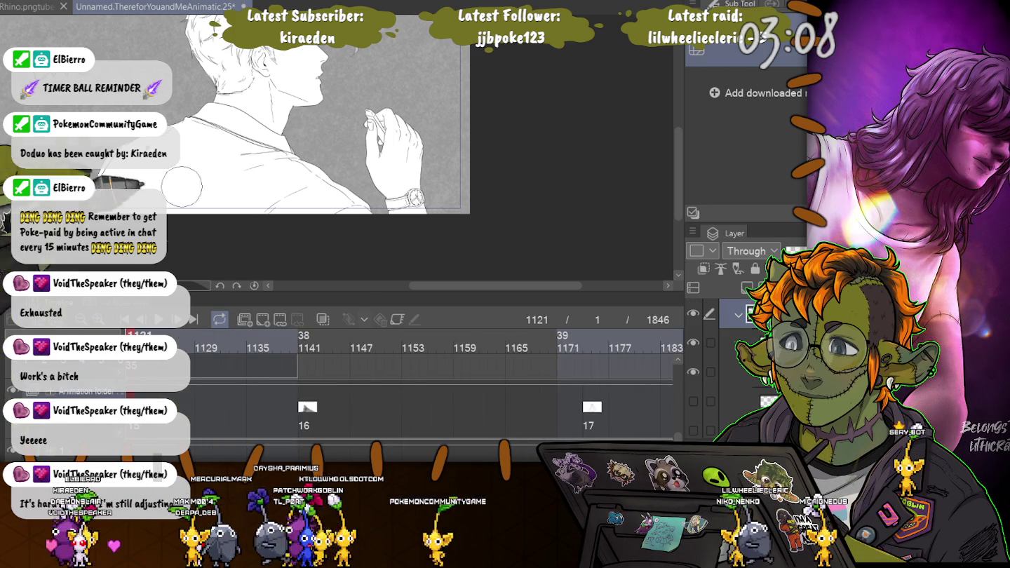
Zoom in on the smoking man at frame 1121, then go back to frame 991's smoke puff
scroll(262, 136, up, 1)
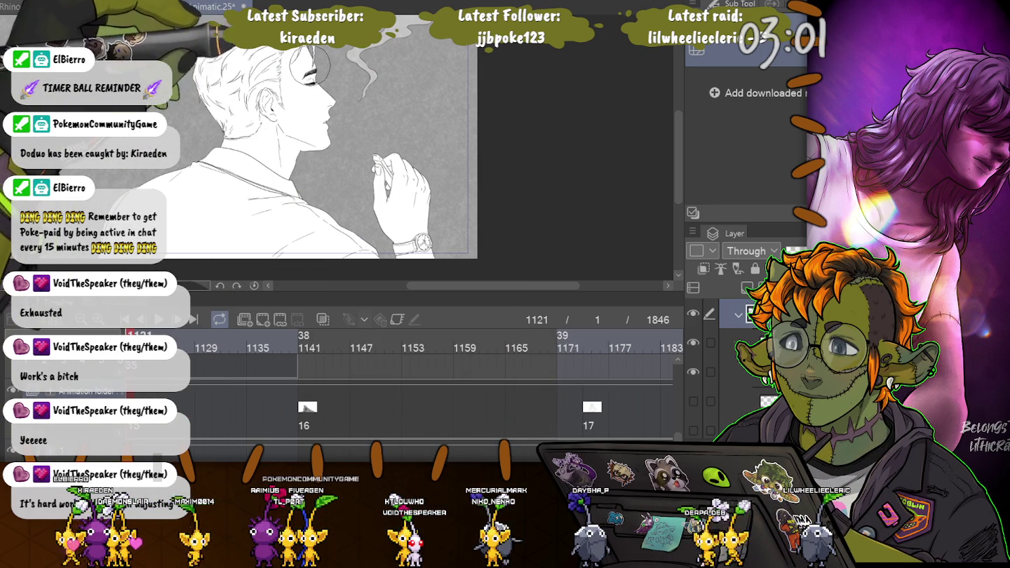
scroll(306, 70, up, 1)
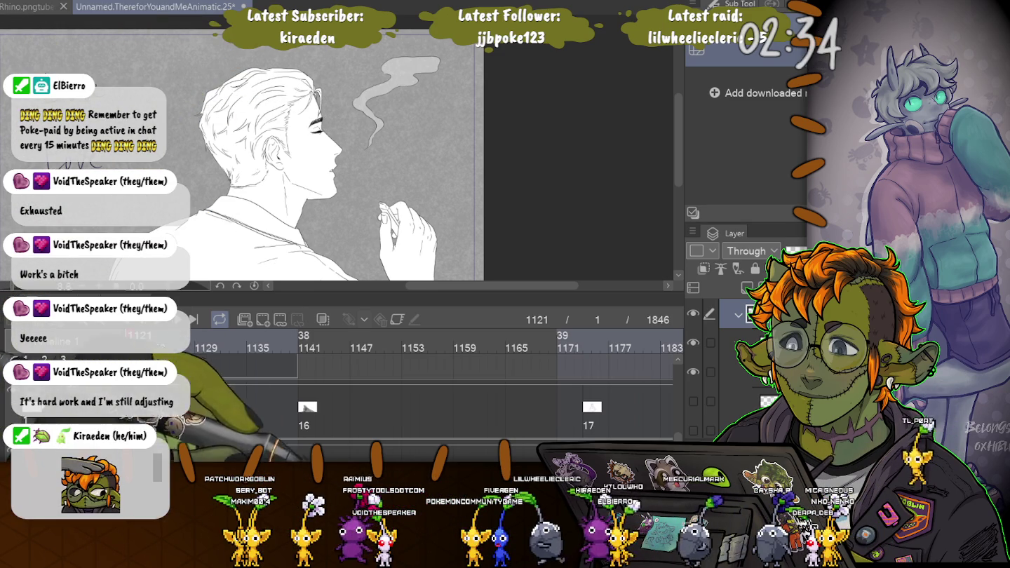
scroll(435, 378, left, 3)
scroll(434, 379, left, 4)
scroll(434, 379, left, 5)
scroll(435, 379, left, 4)
scroll(435, 379, right, 2)
scroll(435, 379, right, 1)
click(281, 337)
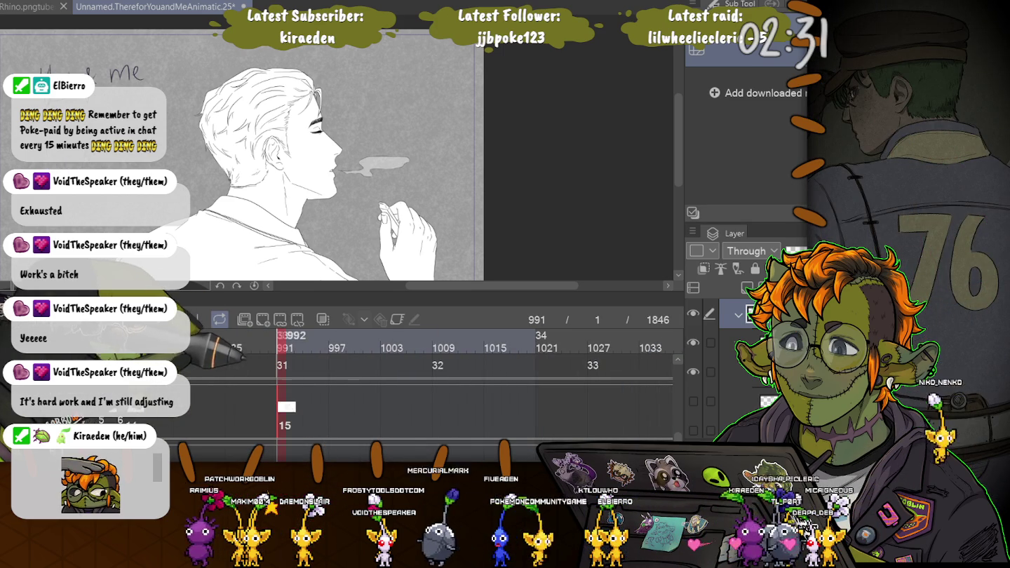
Check frames 974, 925 and 876, settling on frame 905 with the question text
click(141, 336)
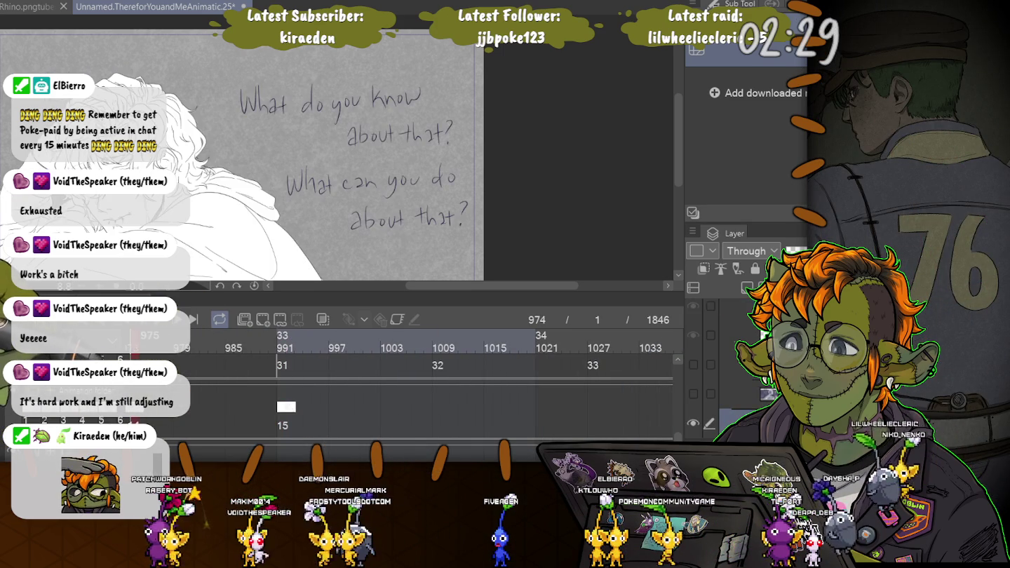
scroll(435, 379, left, 3)
scroll(435, 379, left, 3)
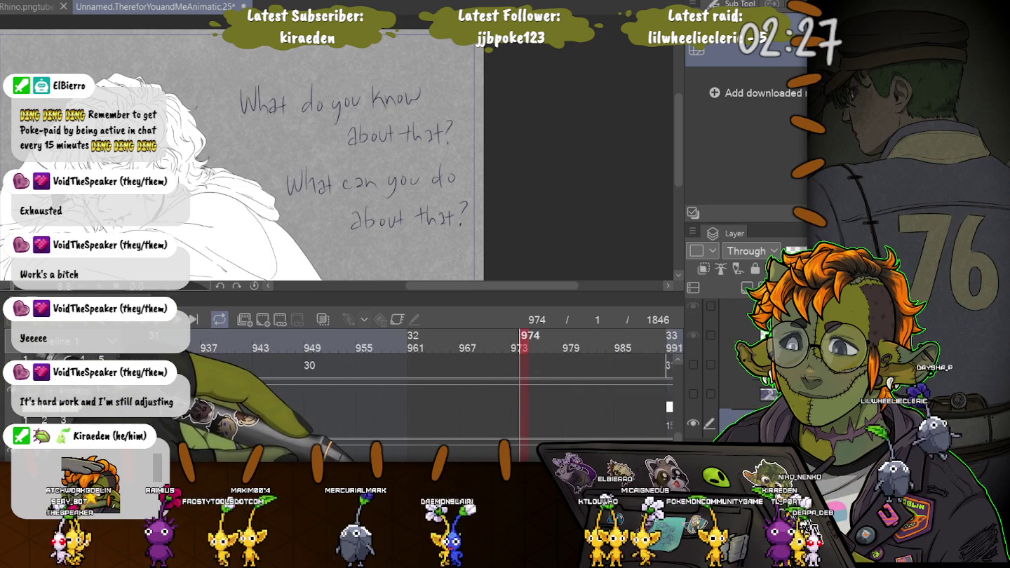
click(137, 336)
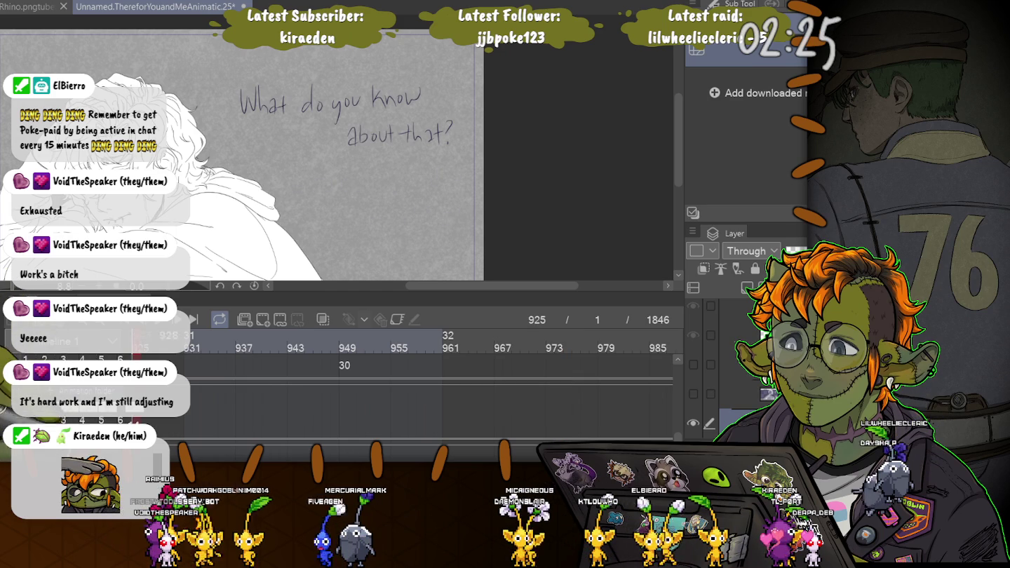
scroll(435, 379, left, 3)
scroll(435, 379, left, 3)
click(389, 337)
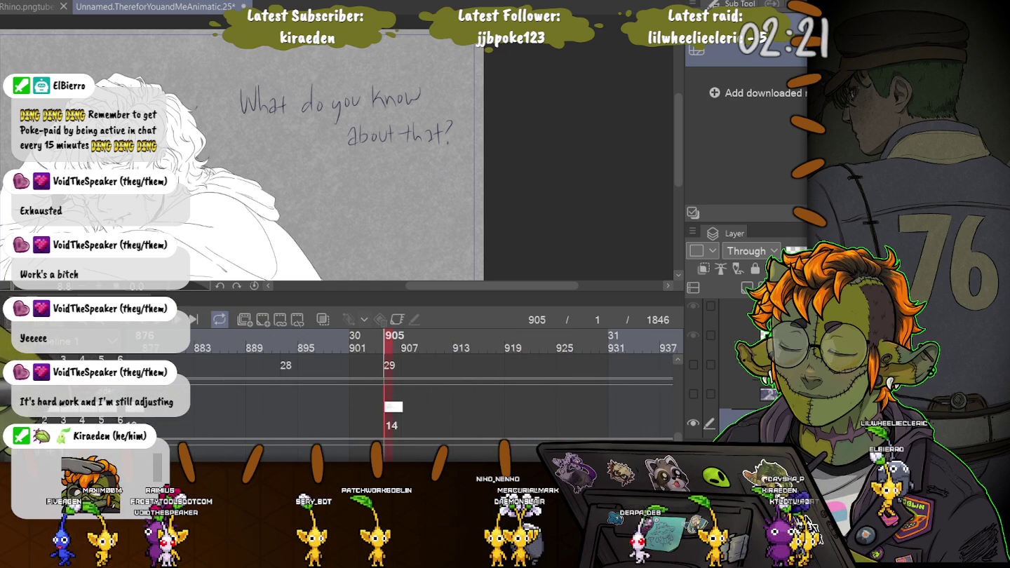
click(137, 336)
click(390, 337)
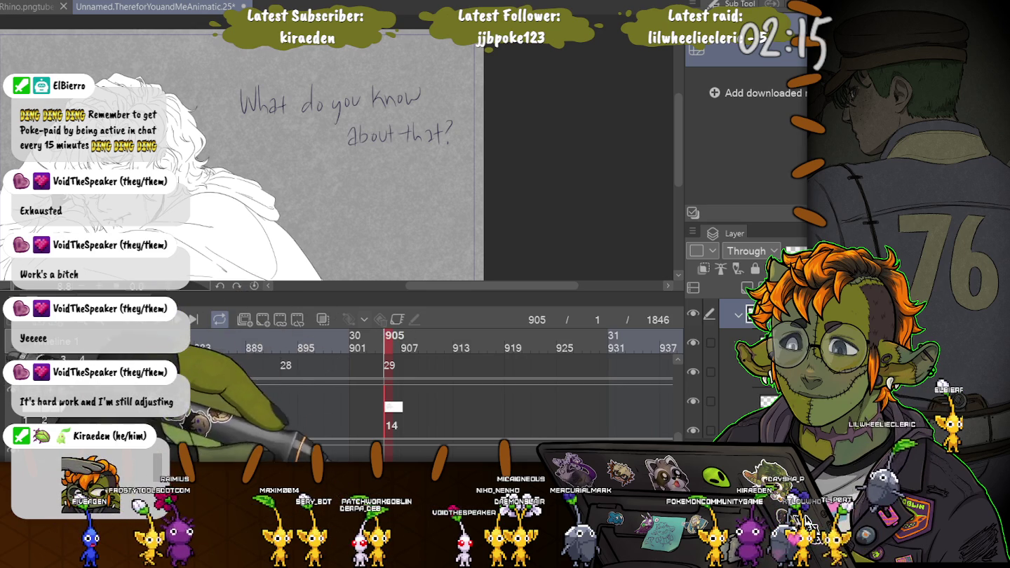
Scroll the timeline ahead to the white-haired seated figure at frame 1141
scroll(476, 379, right, 3)
scroll(477, 379, right, 3)
scroll(476, 378, right, 3)
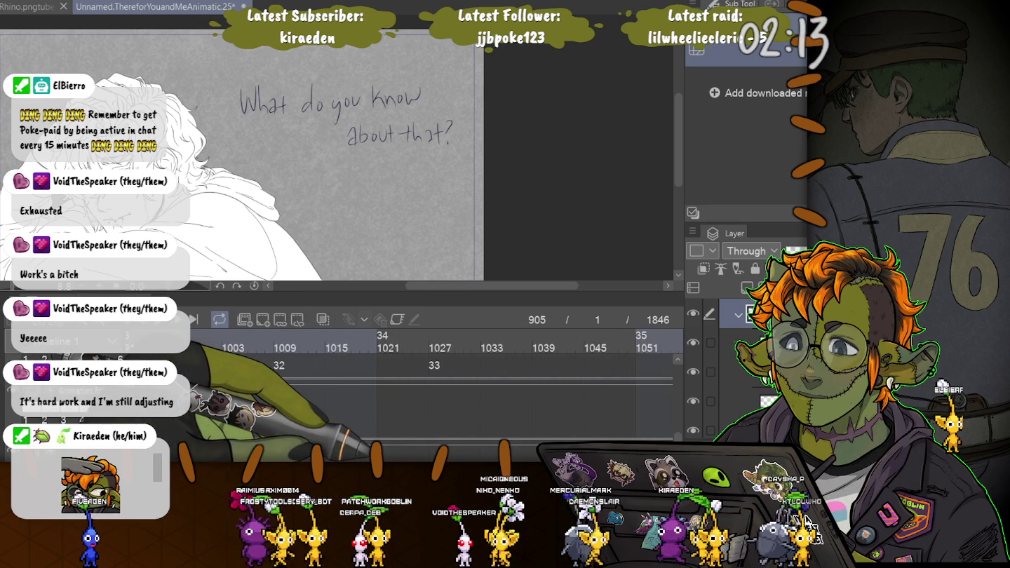
scroll(477, 344, right, 3)
scroll(477, 343, right, 3)
scroll(477, 344, right, 2)
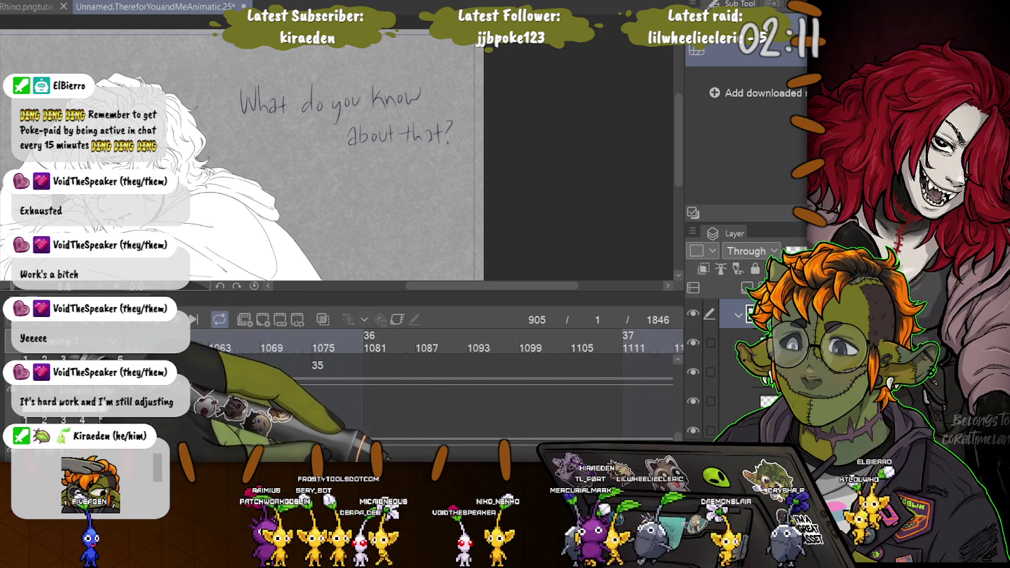
scroll(477, 344, right, 5)
scroll(476, 345, right, 3)
click(414, 337)
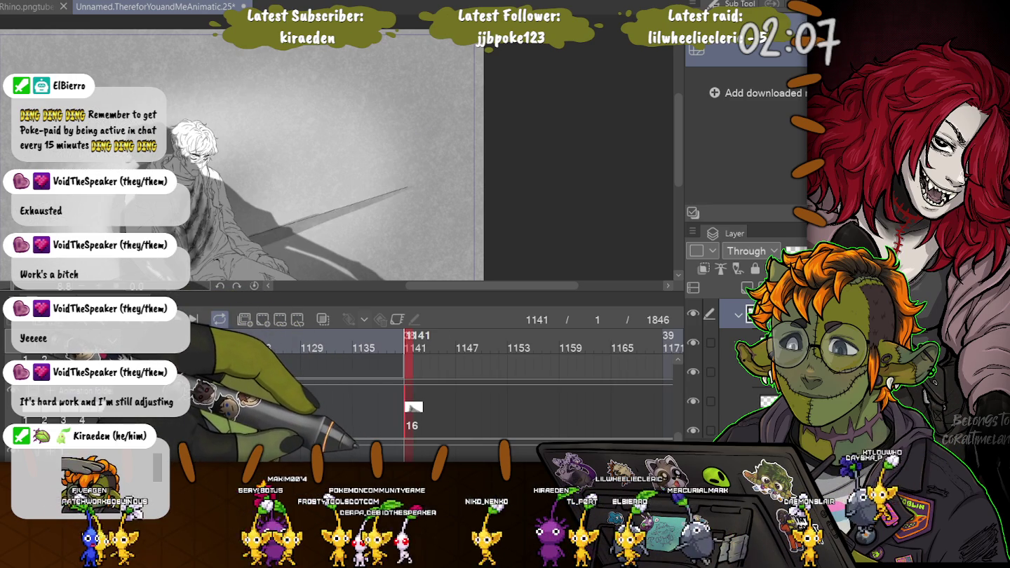
Zoom in on the downcast face, hide the hair line art, and select the face line layer
scroll(336, 147, up, 1)
scroll(337, 148, up, 2)
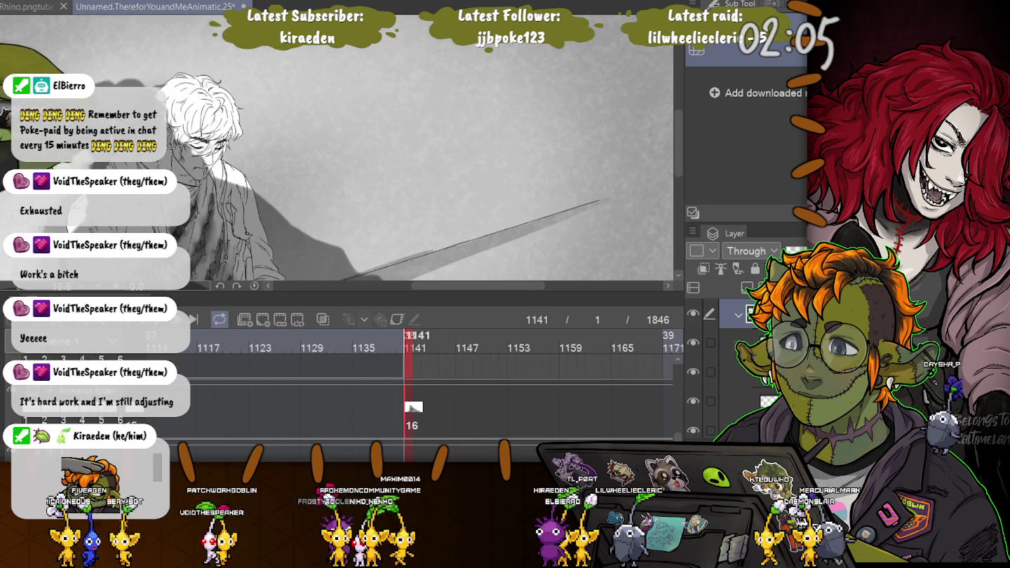
scroll(337, 147, up, 2)
scroll(338, 148, up, 1)
scroll(337, 147, up, 1)
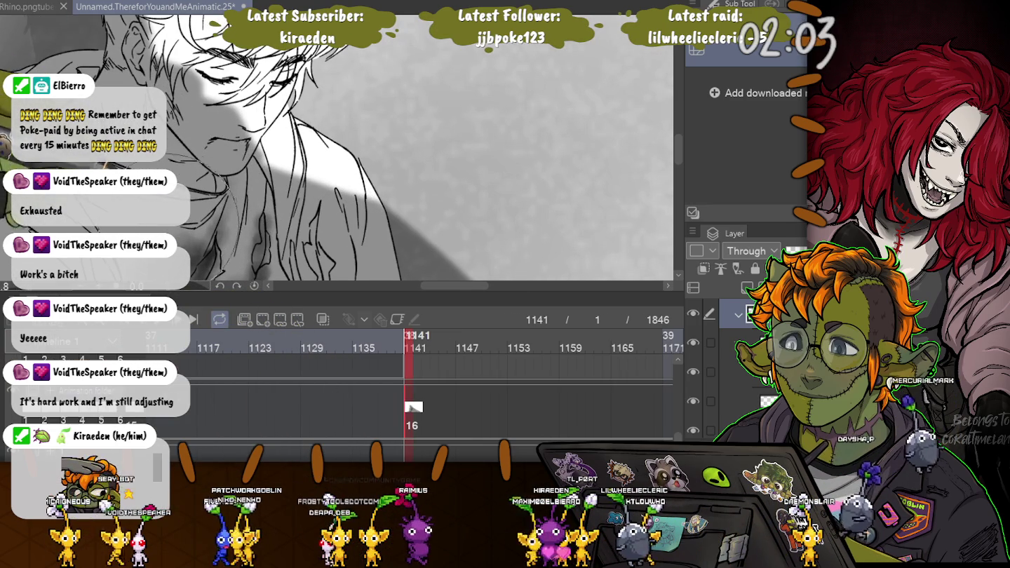
scroll(338, 148, up, 2)
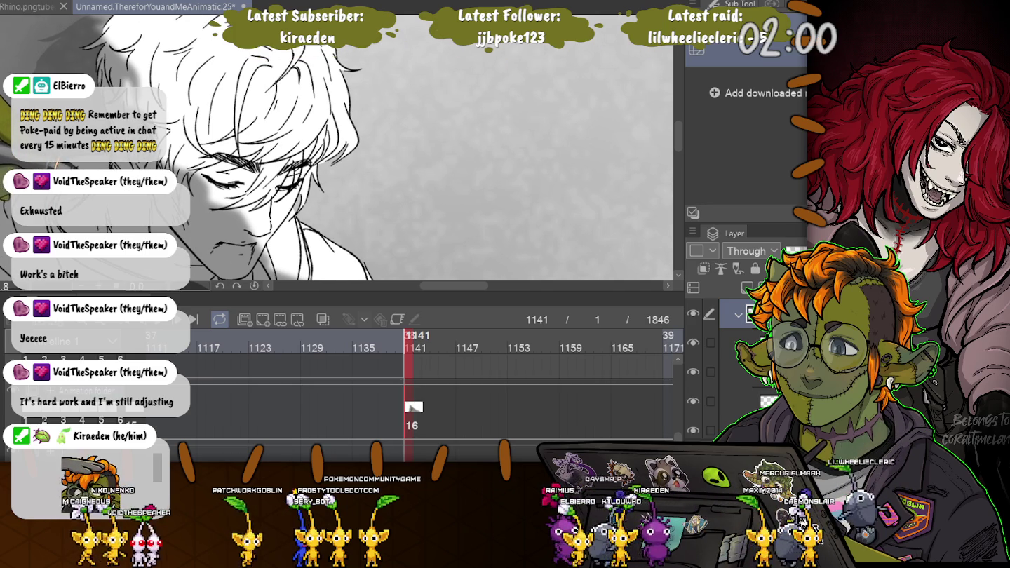
scroll(337, 147, up, 2)
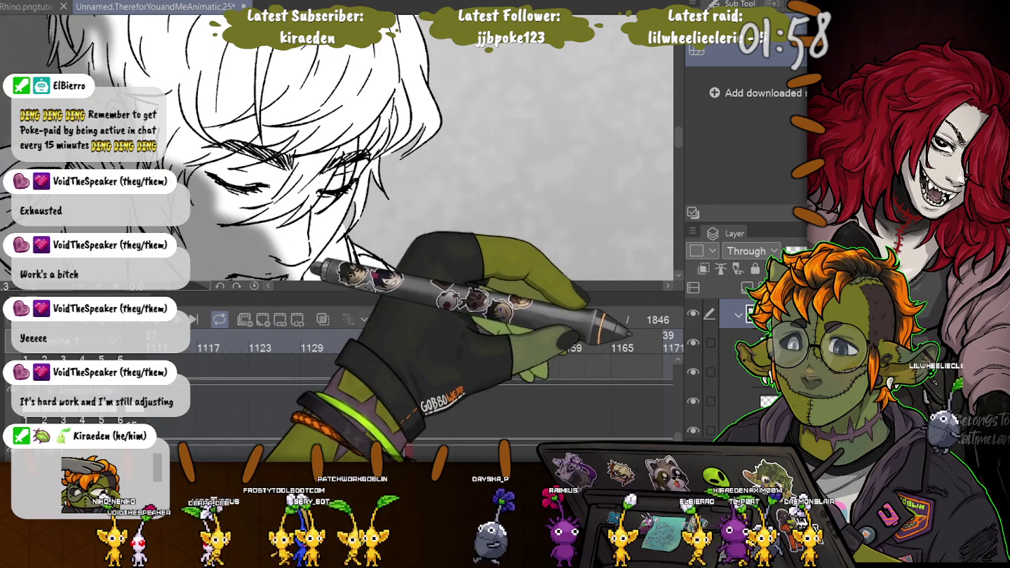
key(ctrl+z)
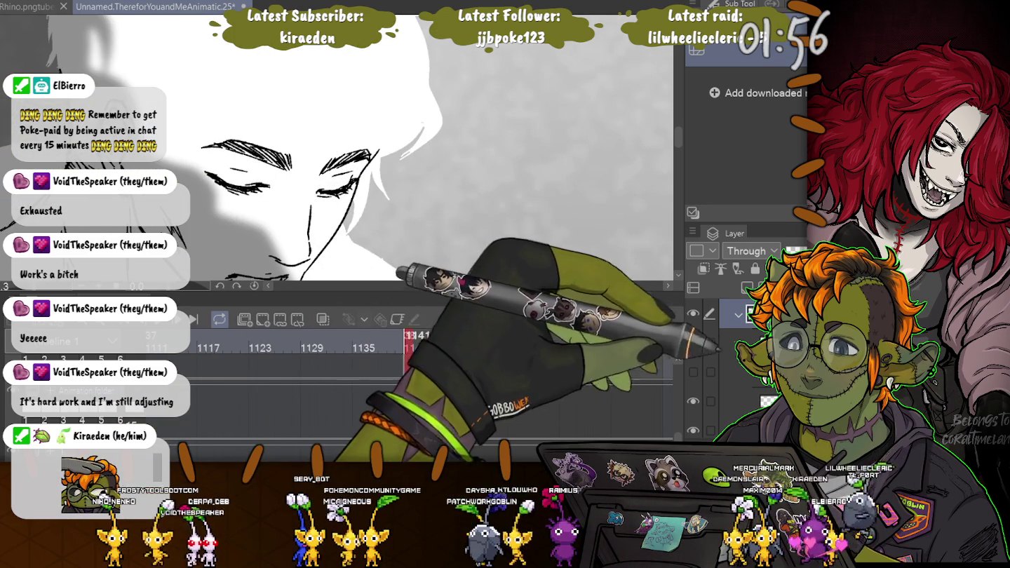
click(772, 401)
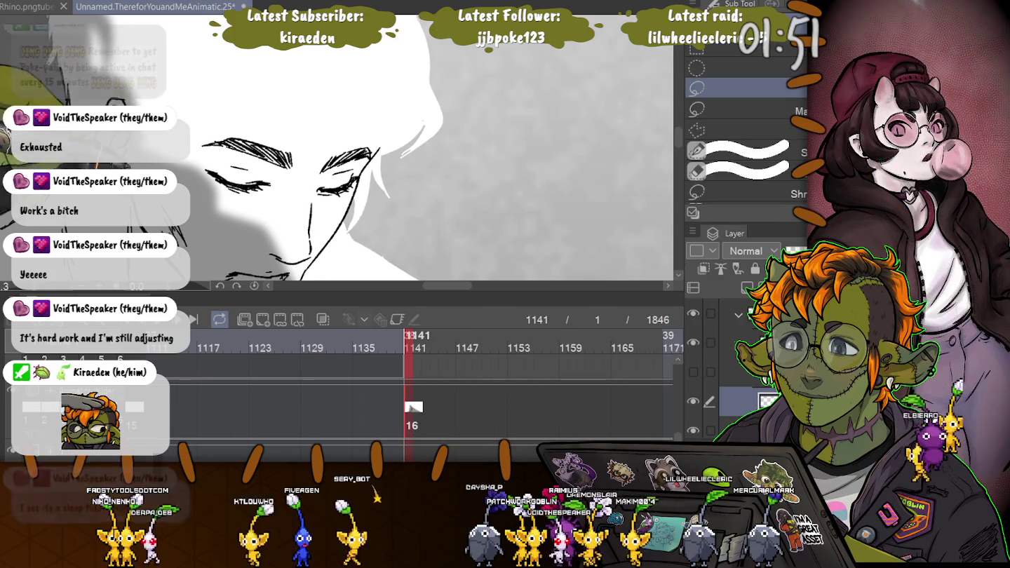
Lasso both eyebrows, apply a transform to them, and deselect
scroll(336, 155, up, 3)
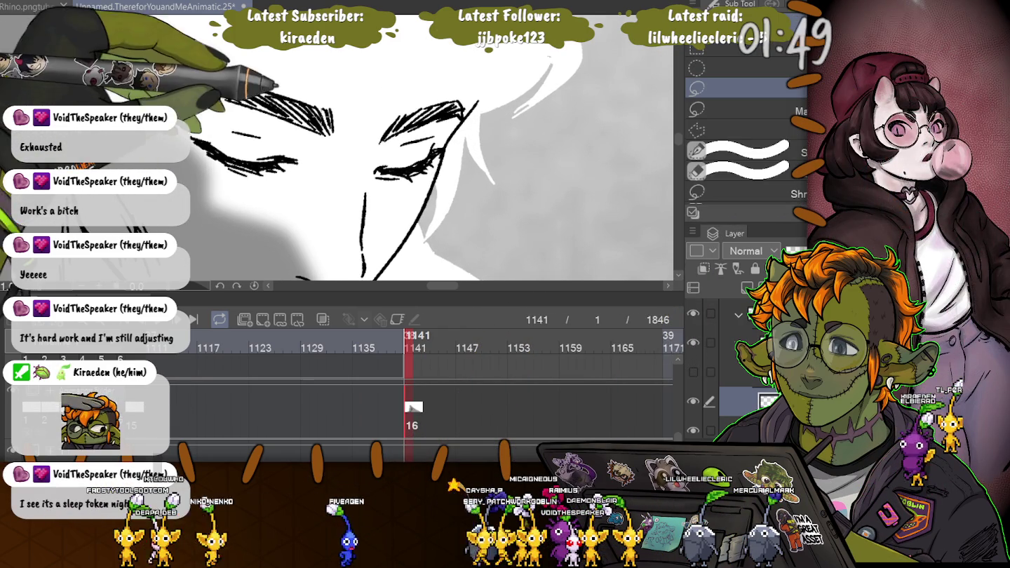
drag(309, 84, 301, 86)
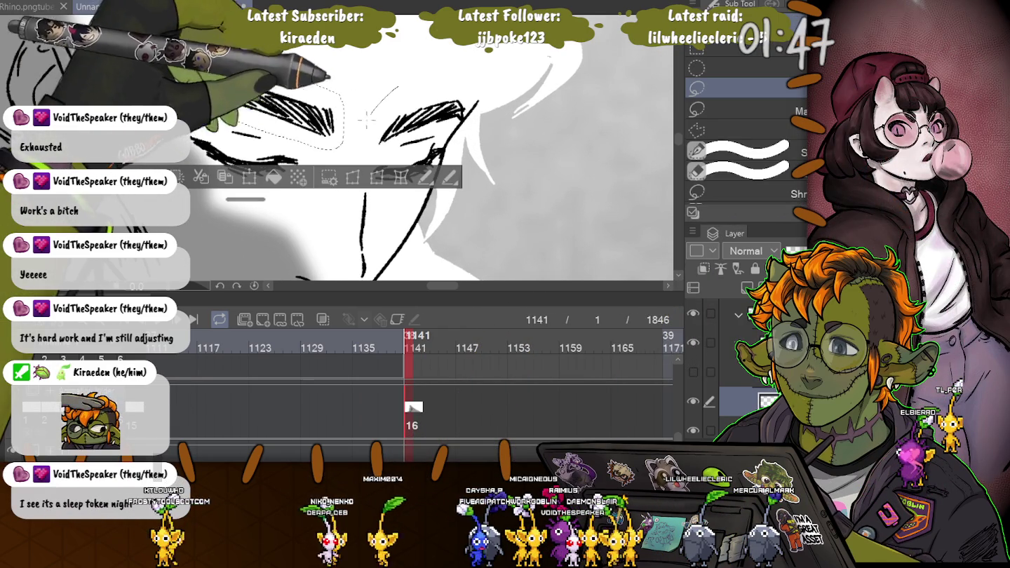
drag(376, 106, 359, 148)
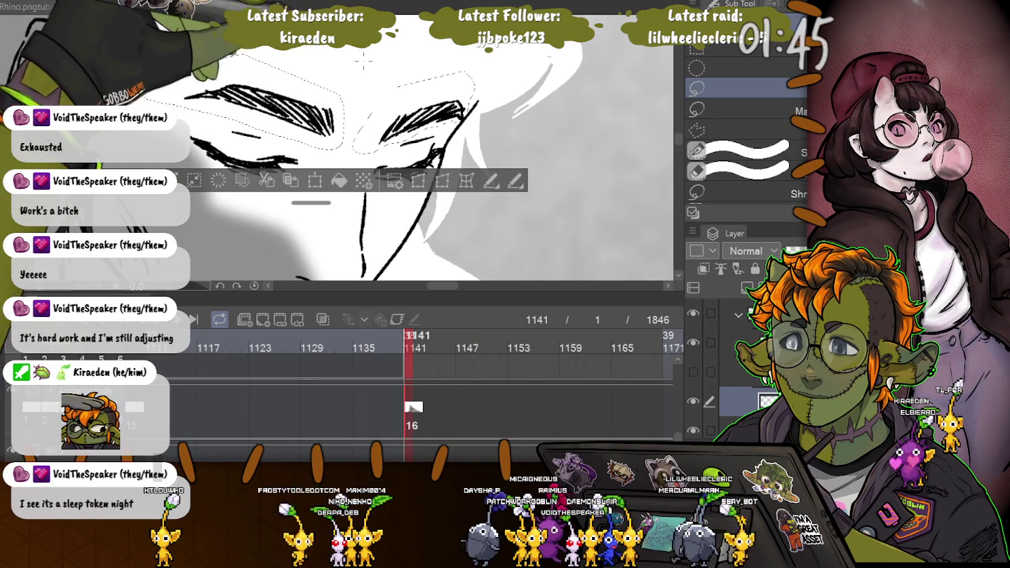
key(ctrl+t)
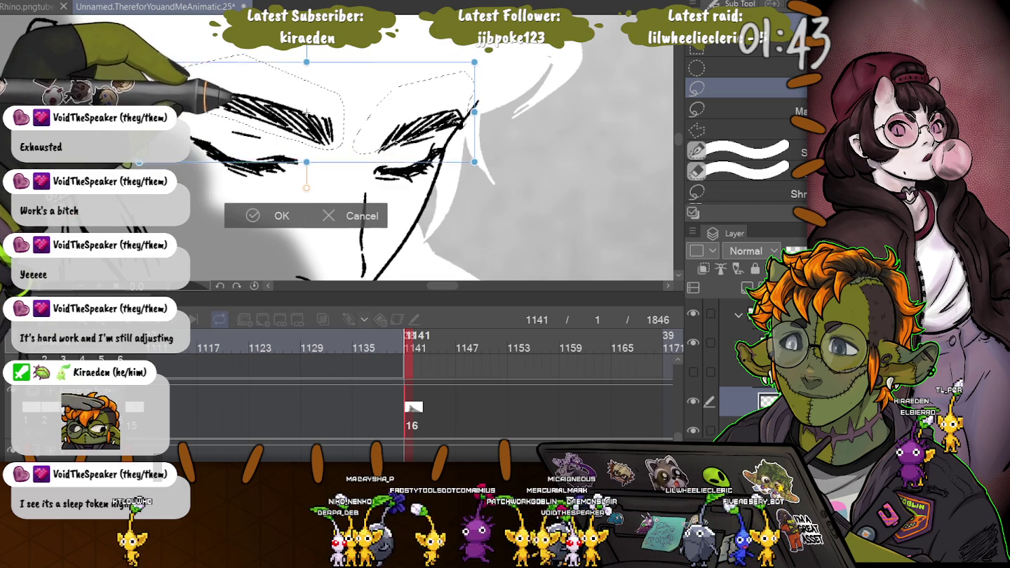
key(Return)
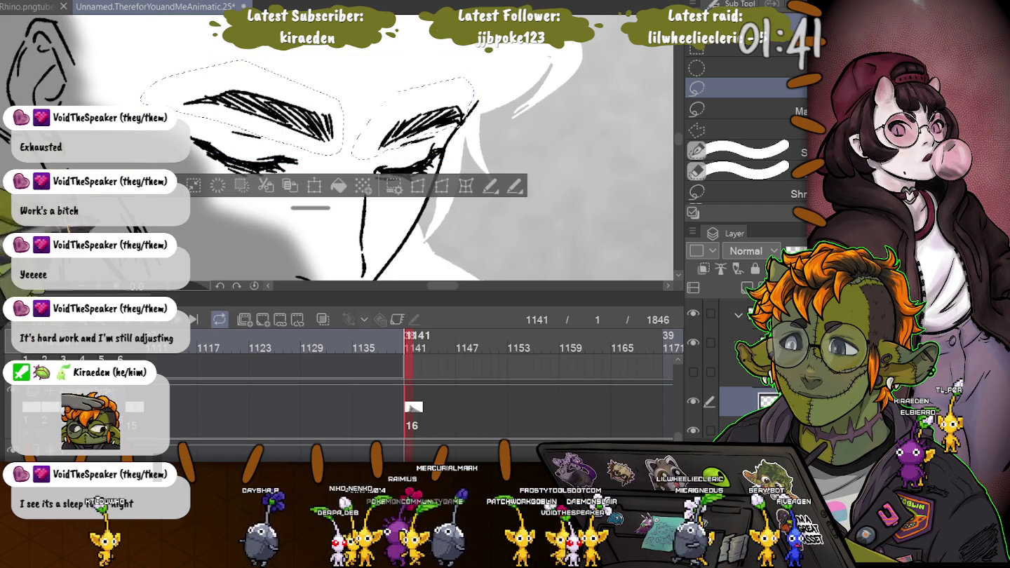
key(ctrl+d)
Select both eyes and eyebrows and nudge them slightly up and to the right
scroll(337, 148, down, 3)
scroll(337, 147, down, 3)
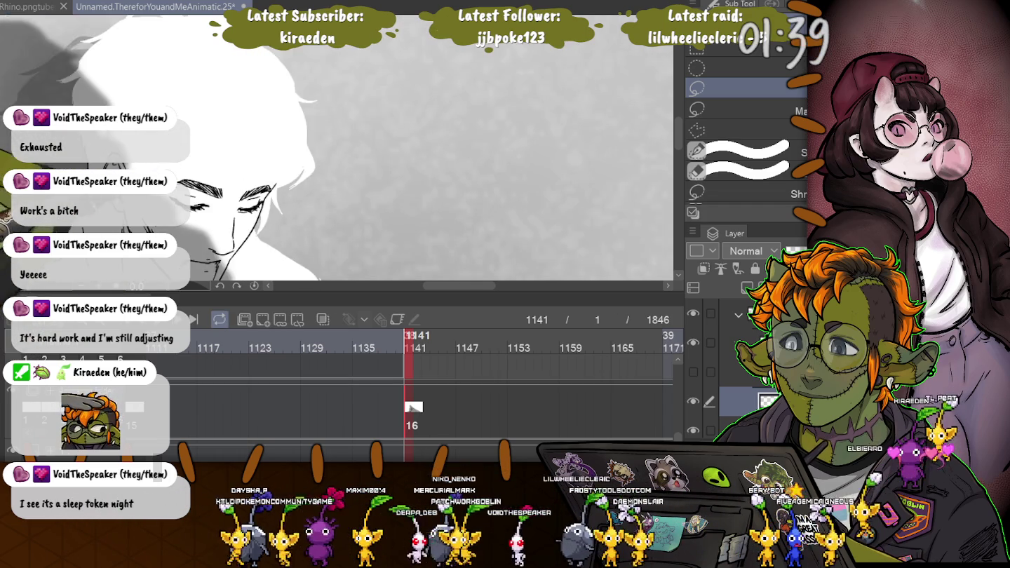
scroll(337, 147, down, 2)
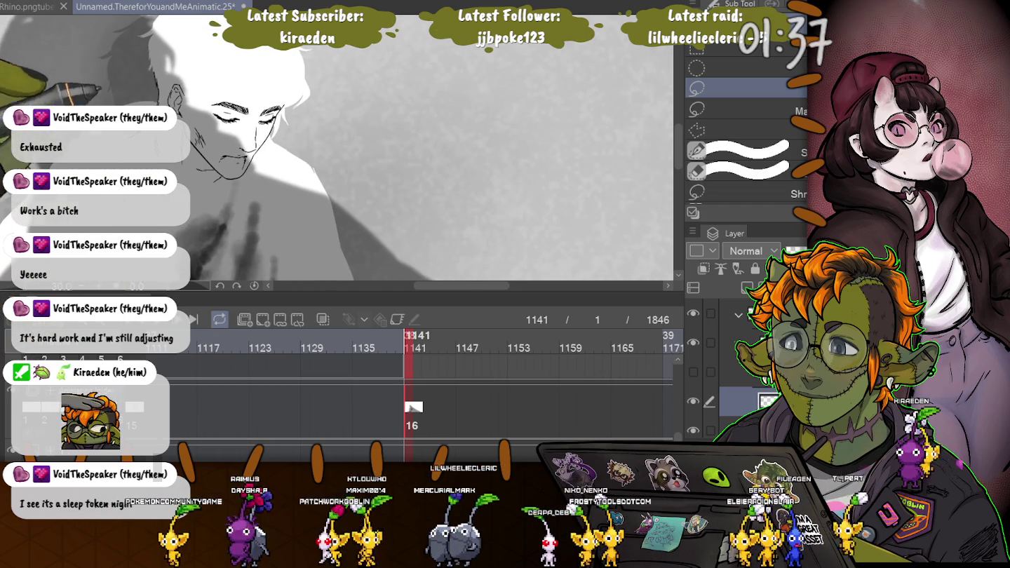
drag(336, 148, 512, 147)
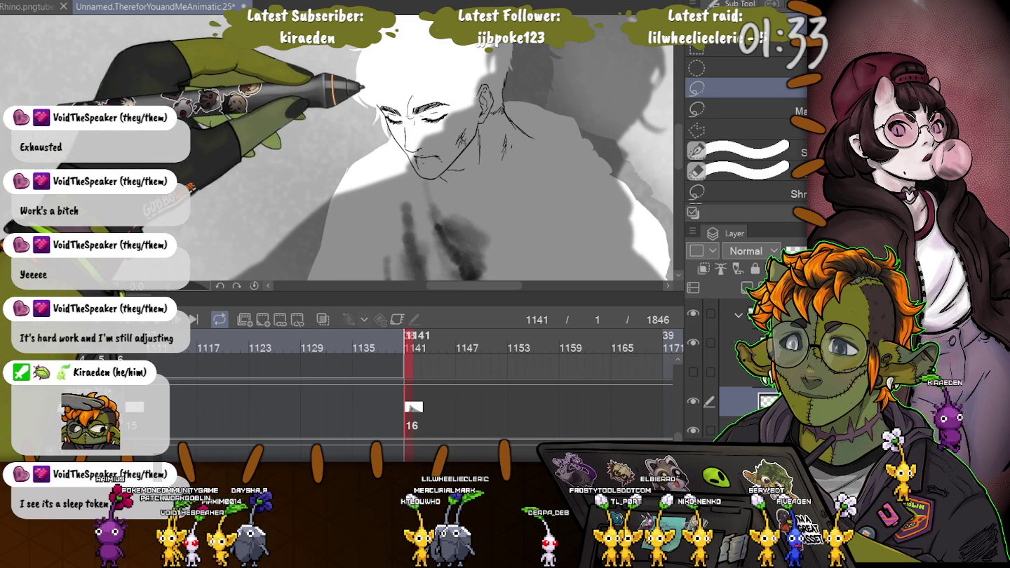
drag(408, 116, 409, 88)
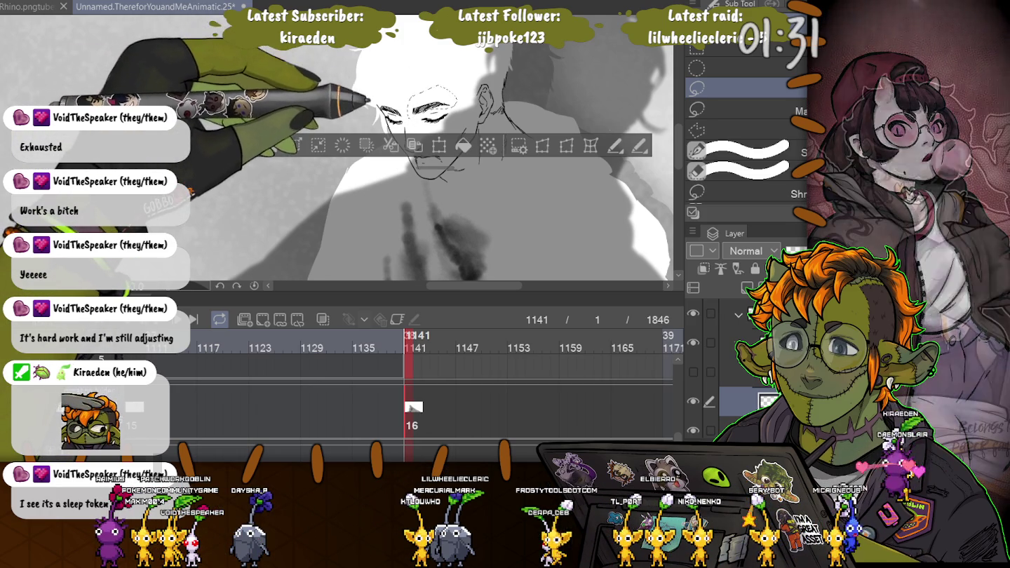
scroll(421, 113, up, 3)
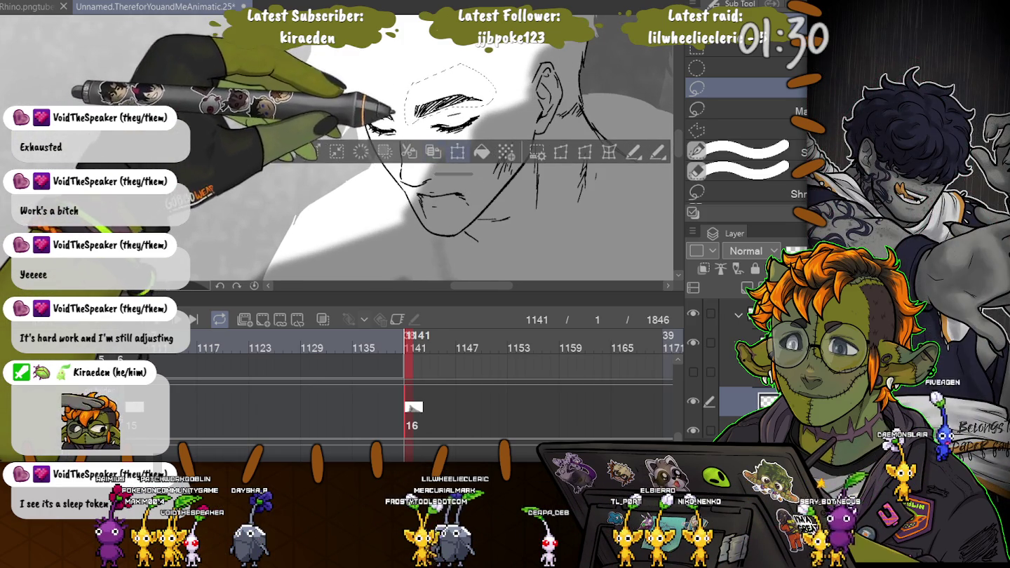
key(ctrl+t)
drag(451, 95, 457, 92)
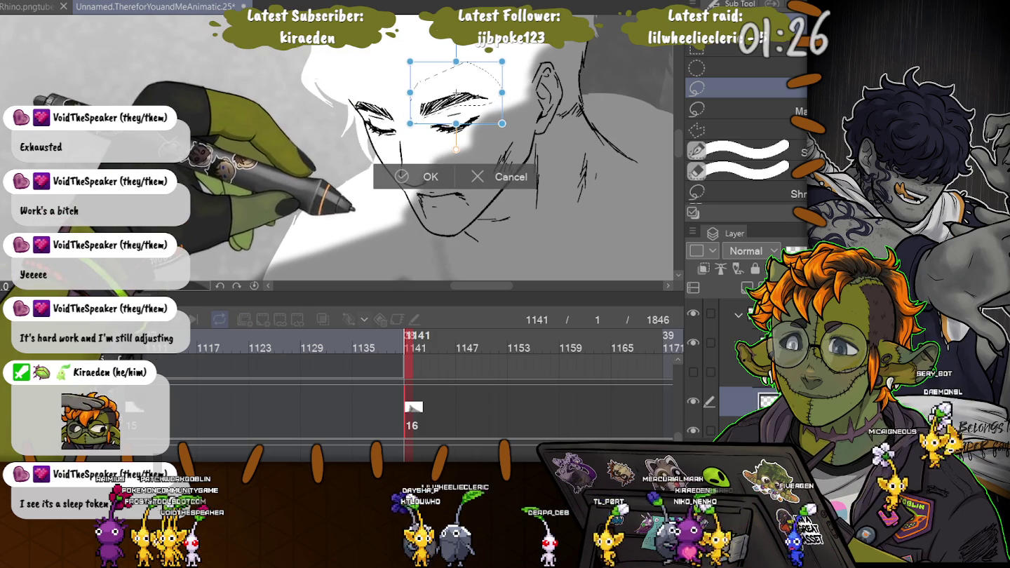
key(Return)
key(ctrl+d)
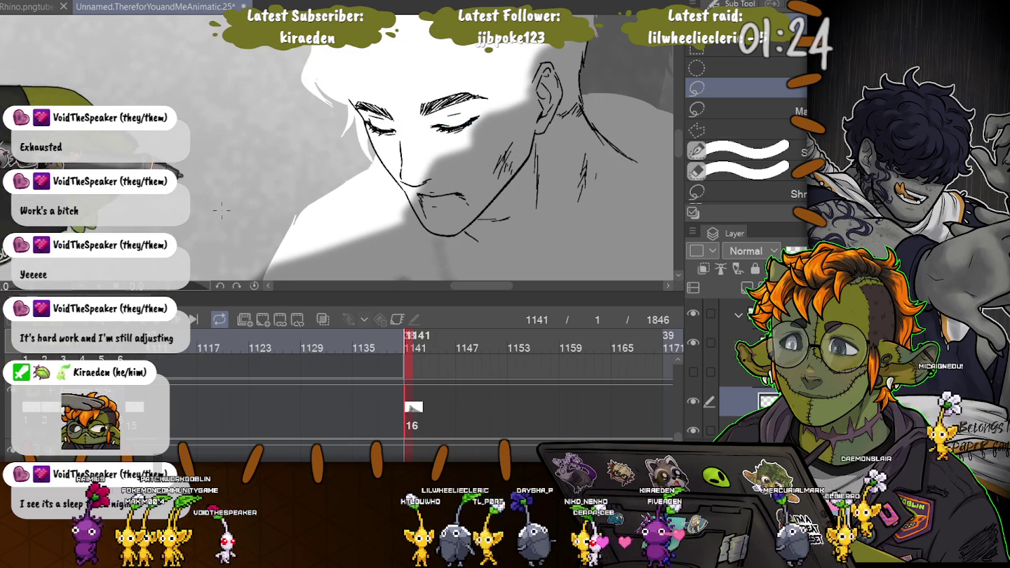
Flip the canvas to check proportions, show the hair again, and redraw lines around the eye
key(h)
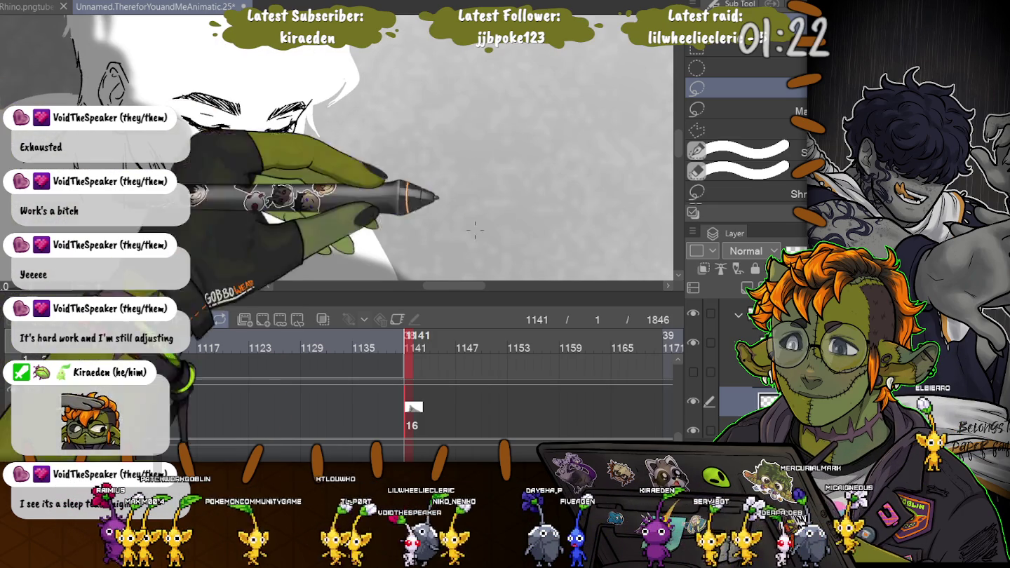
click(409, 338)
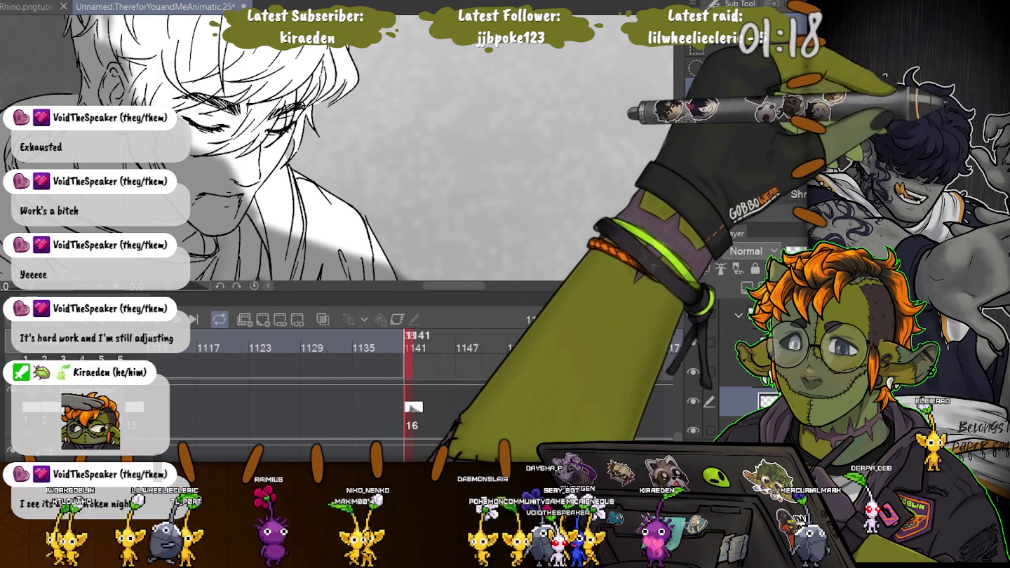
scroll(336, 140, up, 3)
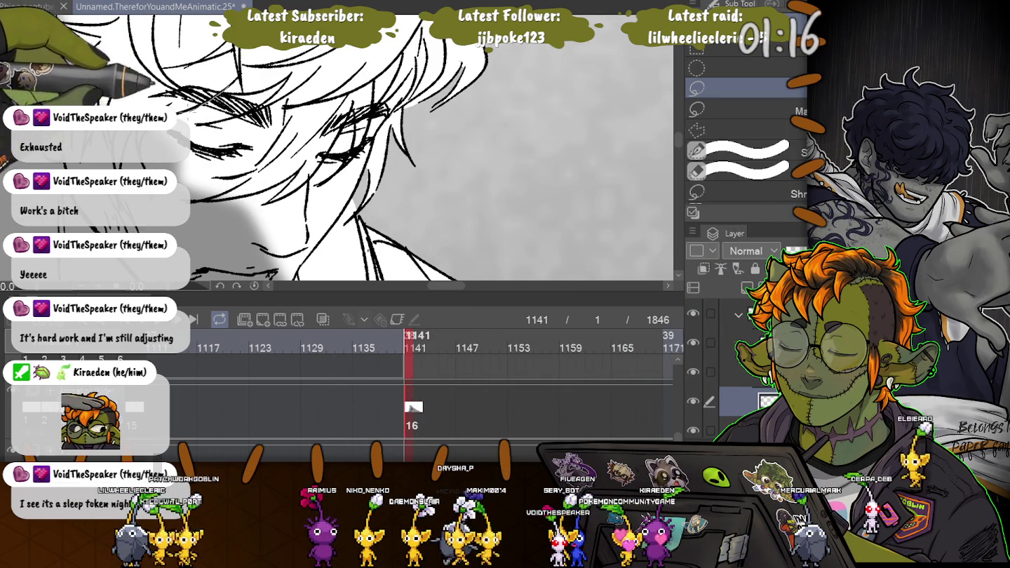
drag(141, 91, 393, 134)
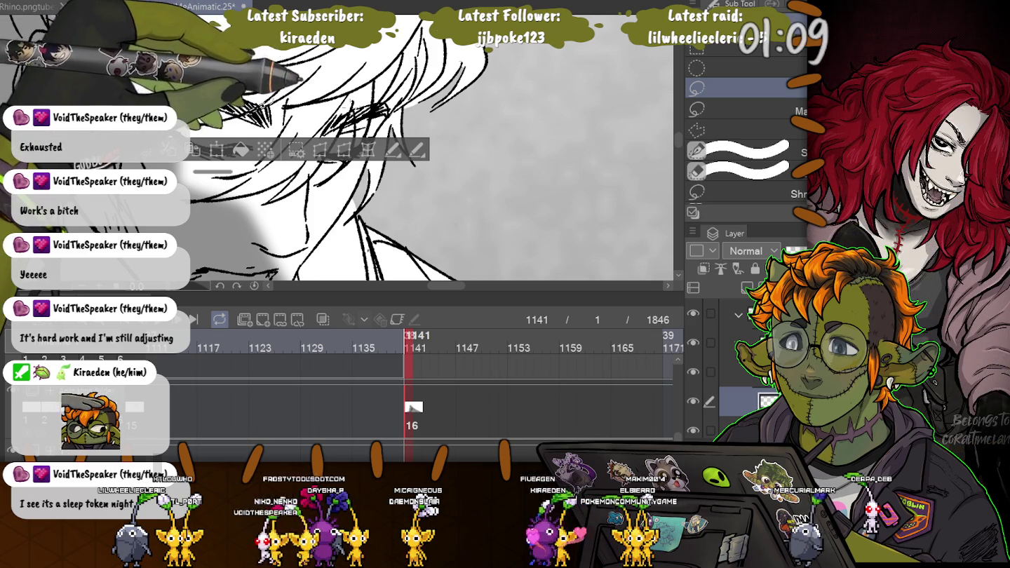
mouse_move(292, 98)
mouse_down()
mouse_move(308, 65)
mouse_move(323, 91)
mouse_move(309, 121)
mouse_move(282, 128)
mouse_move(250, 68)
mouse_up()
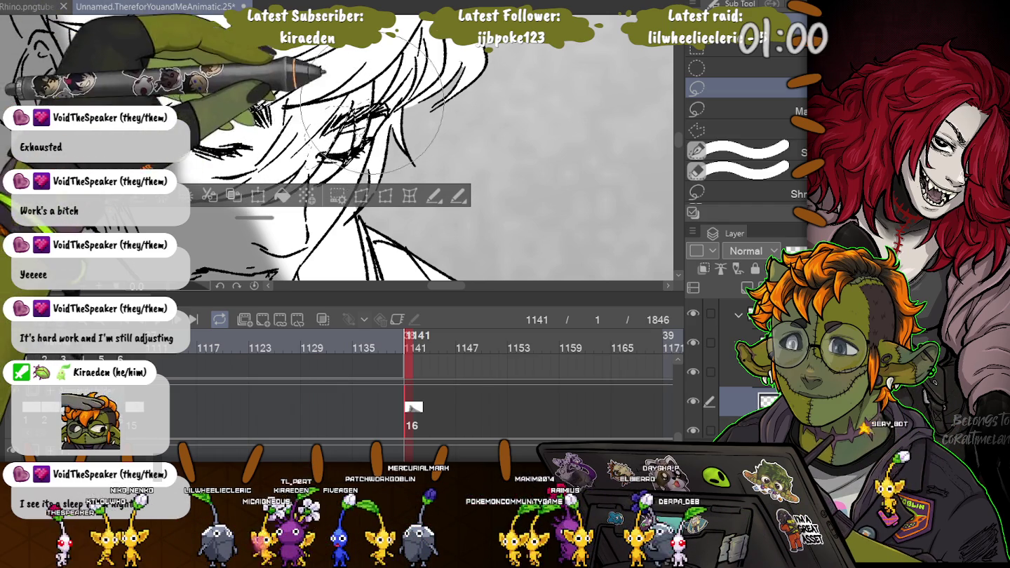
drag(281, 120, 351, 105)
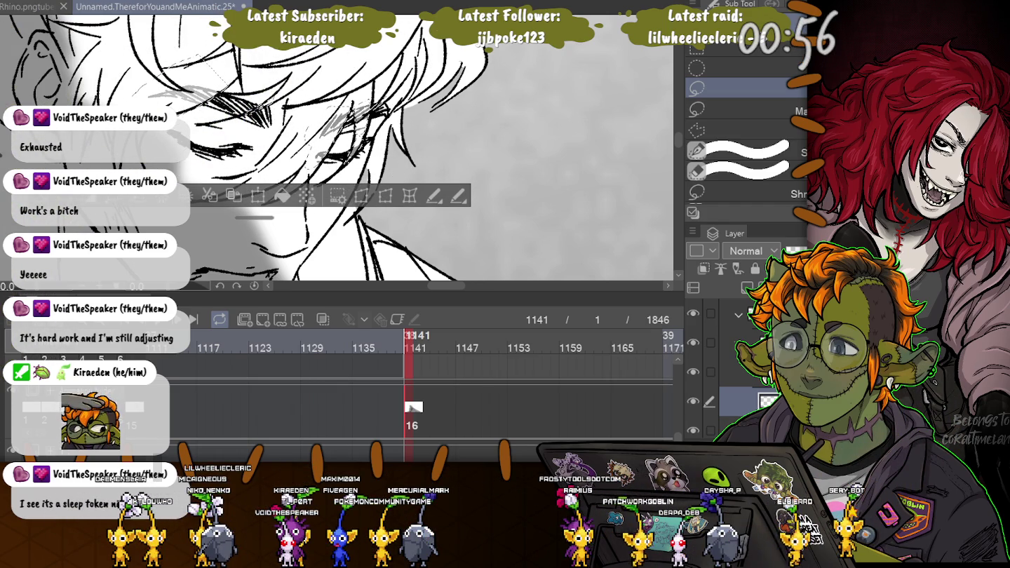
scroll(337, 148, down, 2)
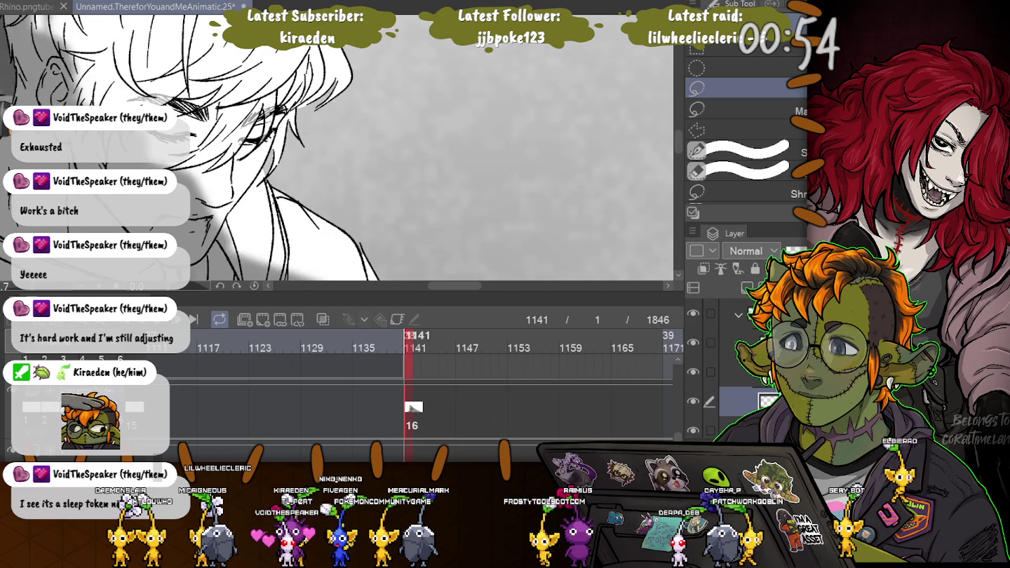
Zoom out to review the whole figure, zoom back in, and lasso around the eyes
scroll(336, 147, down, 2)
scroll(337, 147, down, 2)
scroll(337, 147, down, 2)
scroll(337, 147, down, 1)
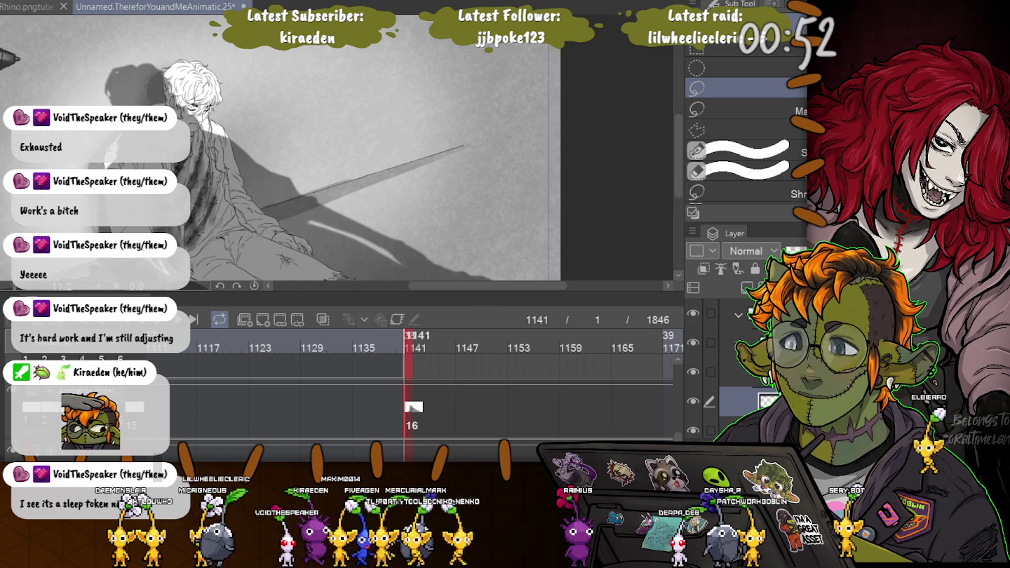
scroll(337, 148, down, 1)
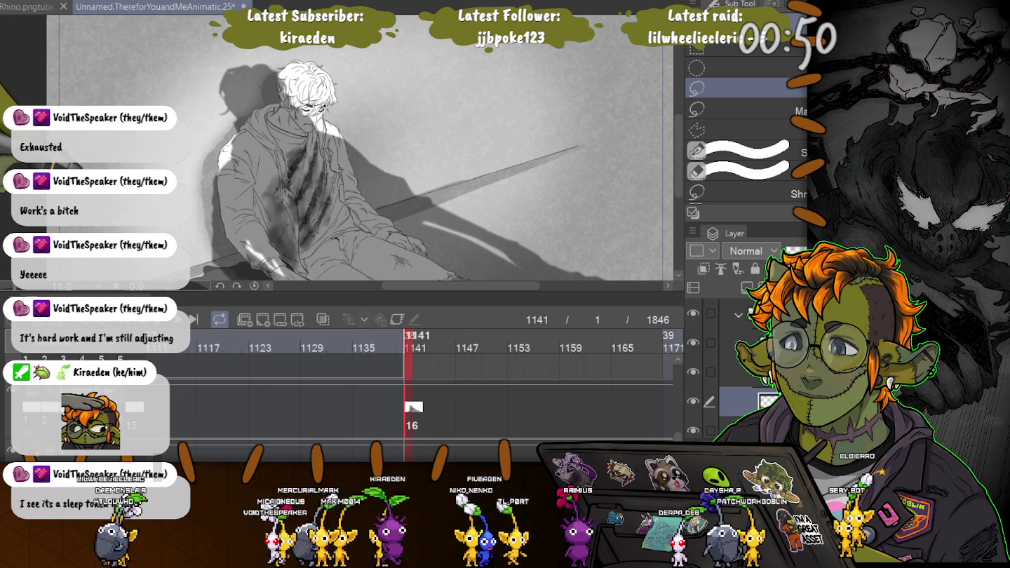
scroll(295, 77, up, 2)
scroll(294, 77, up, 1)
scroll(294, 77, up, 2)
scroll(316, 106, up, 1)
drag(182, 129, 302, 183)
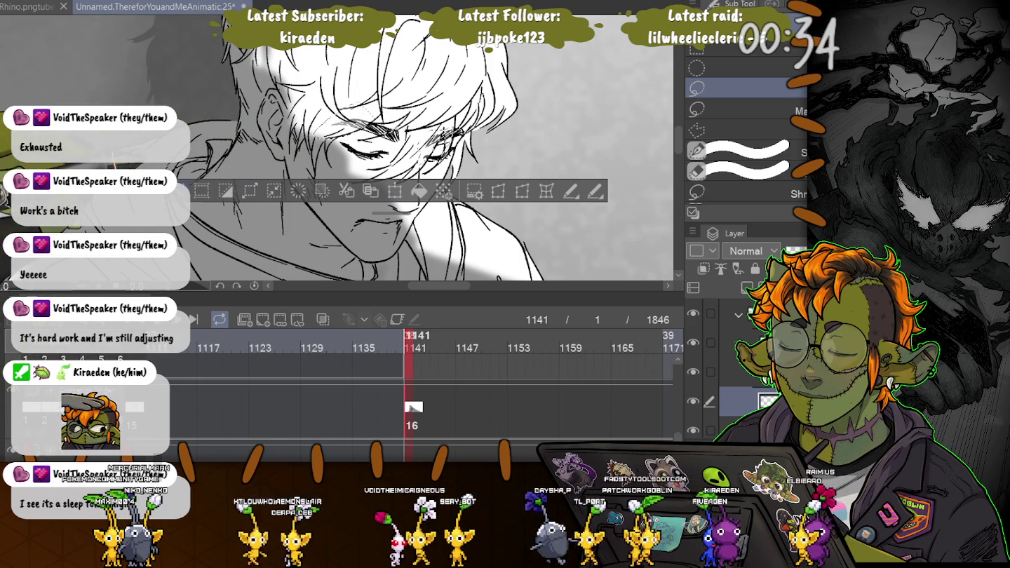
Deselect, zoom out to show the whole seated figure and sword, and advance to frame 1174
key(ctrl+d)
key(ctrl+minus)
key(ctrl+minus)
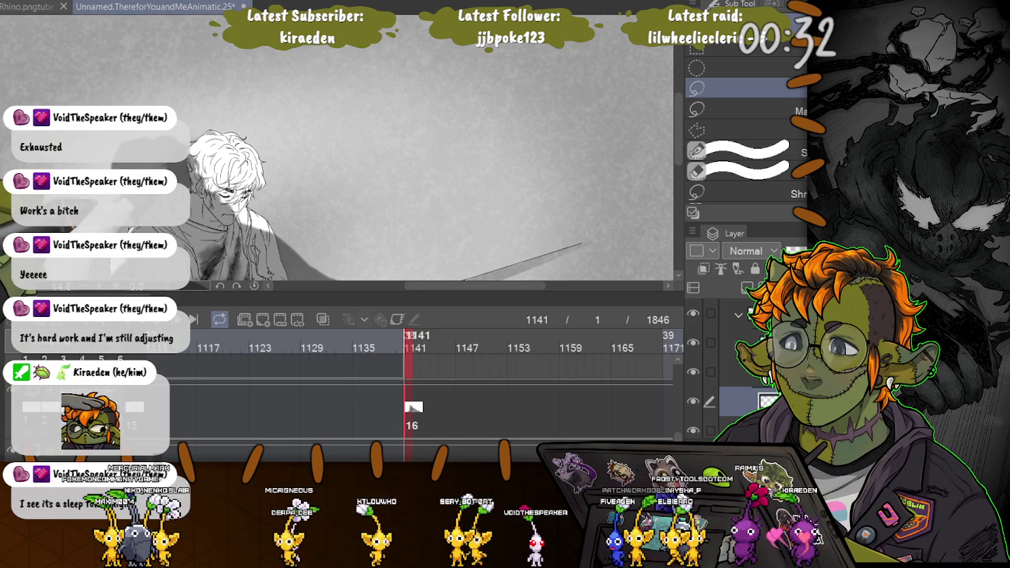
key(ctrl+minus)
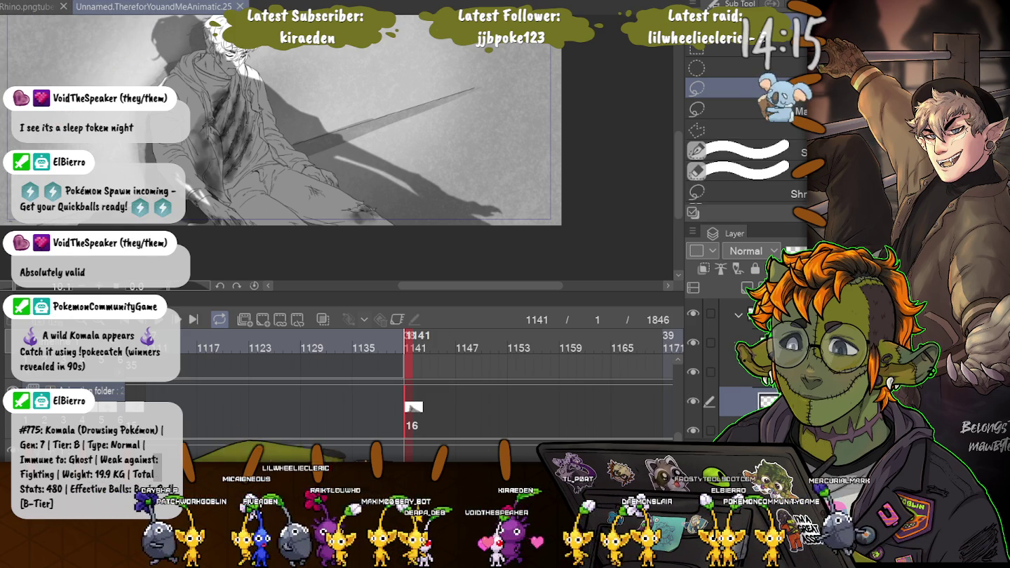
key(space)
click(379, 408)
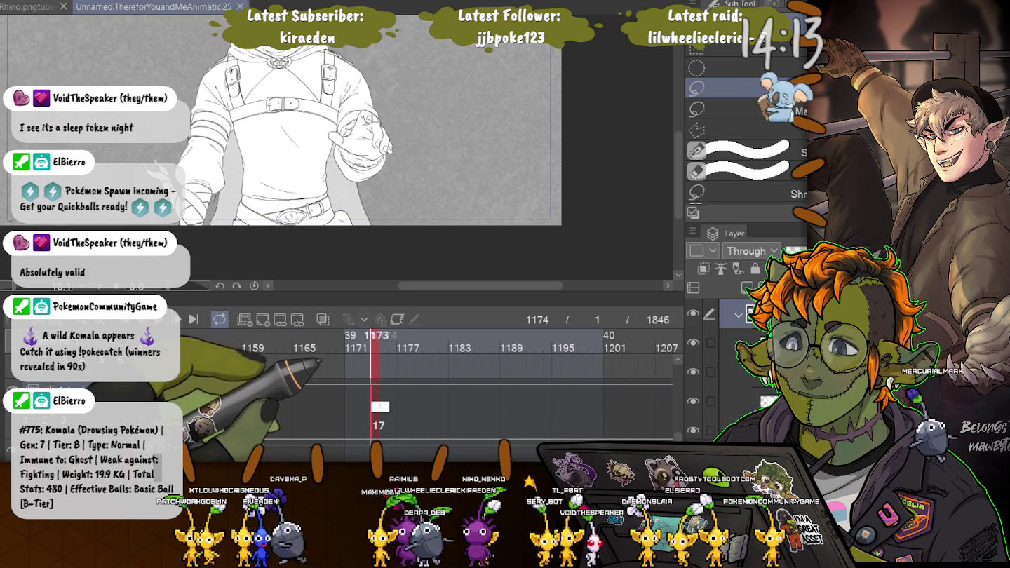
Select cel 17's line art at frame 1174 and zoom in on the hooded man's face
scroll(338, 161, up, 3)
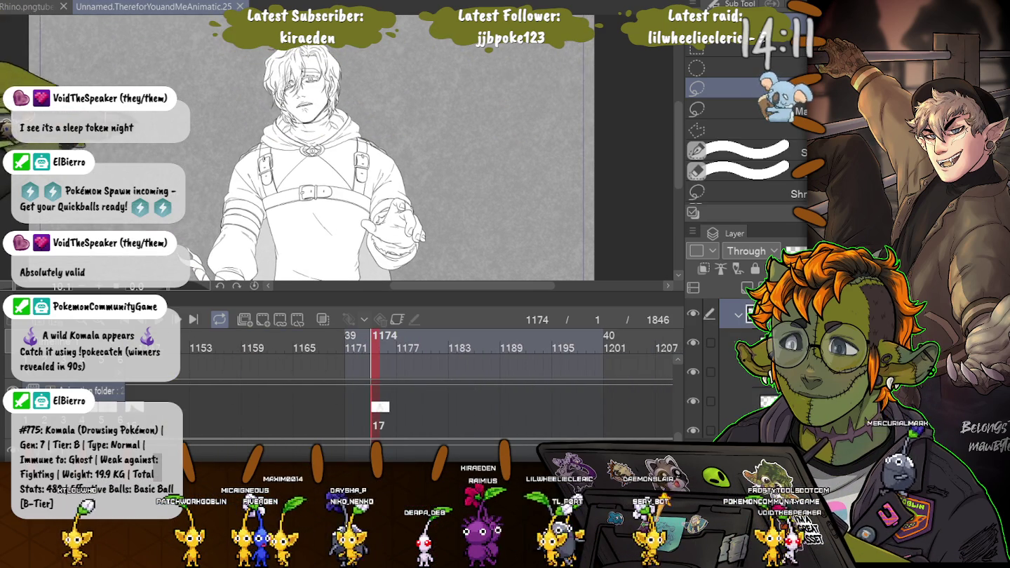
scroll(432, 161, up, 2)
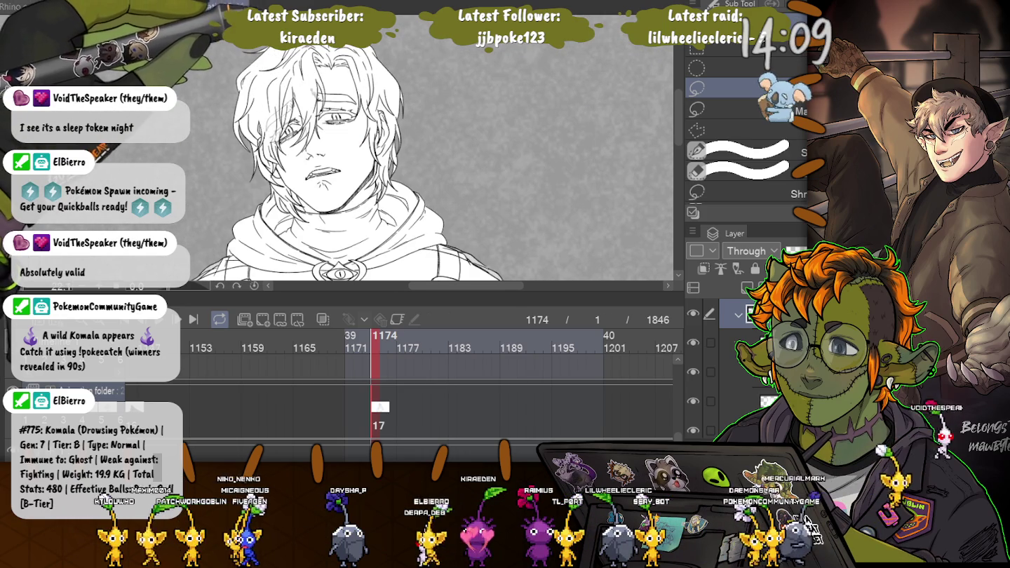
scroll(432, 160, up, 1)
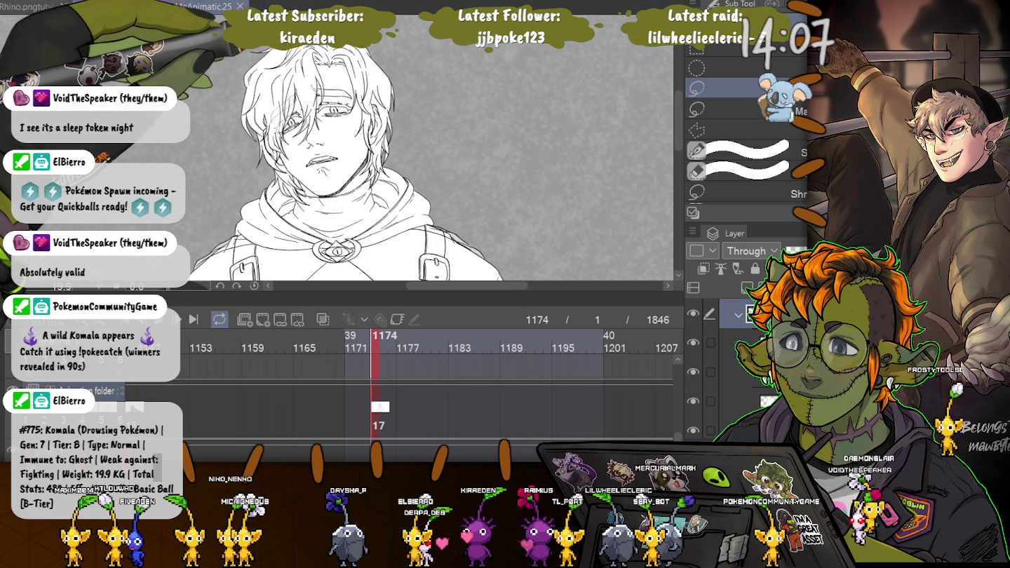
scroll(337, 161, up, 2)
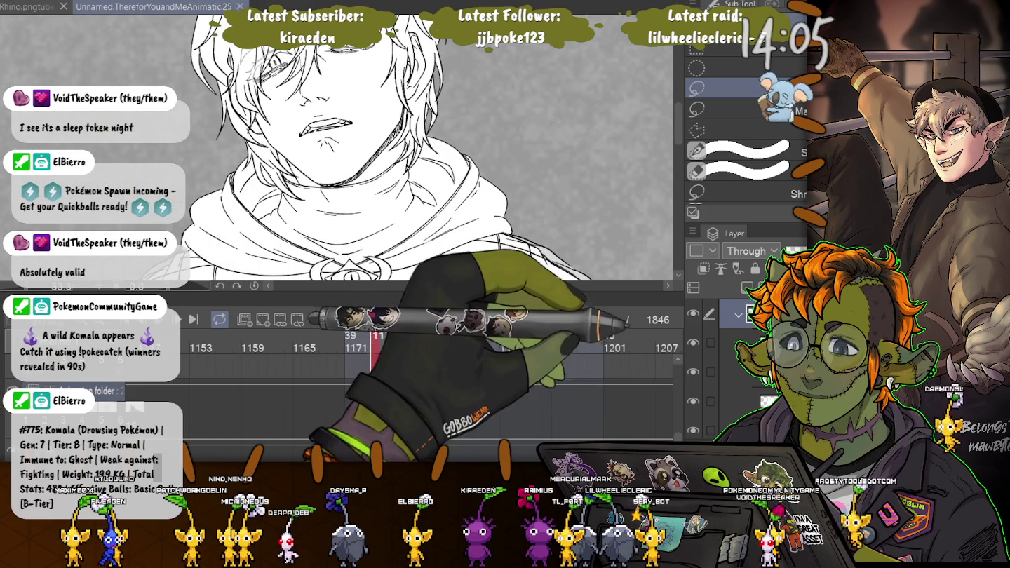
click(380, 408)
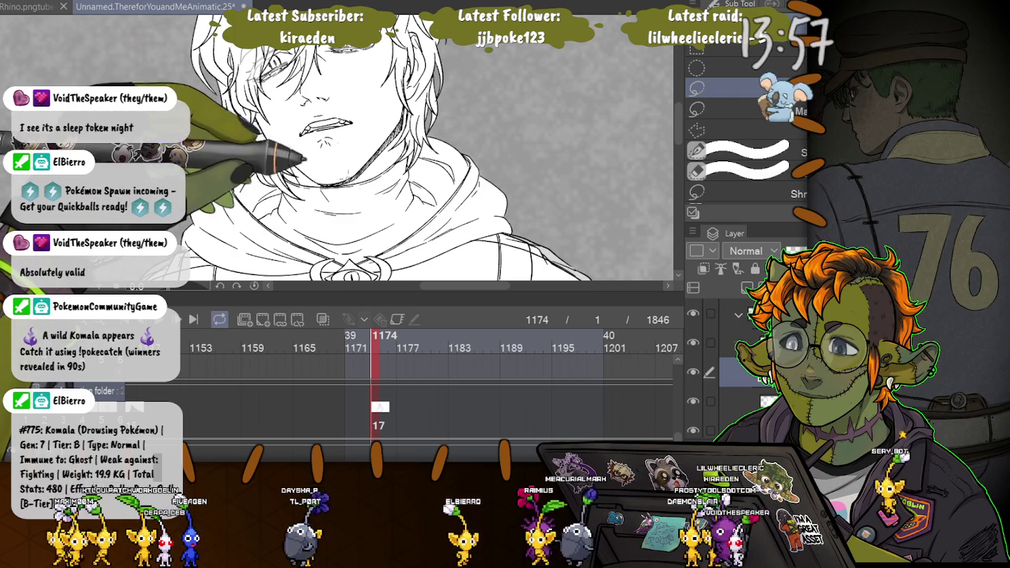
scroll(330, 119, up, 1)
scroll(331, 120, up, 1)
scroll(330, 119, up, 1)
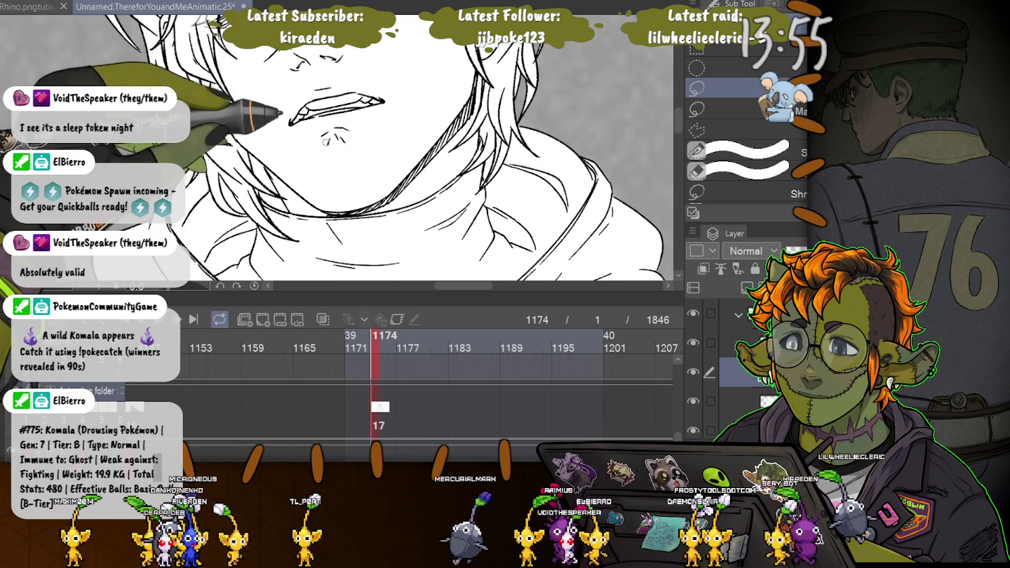
scroll(345, 142, down, 1)
scroll(344, 141, down, 2)
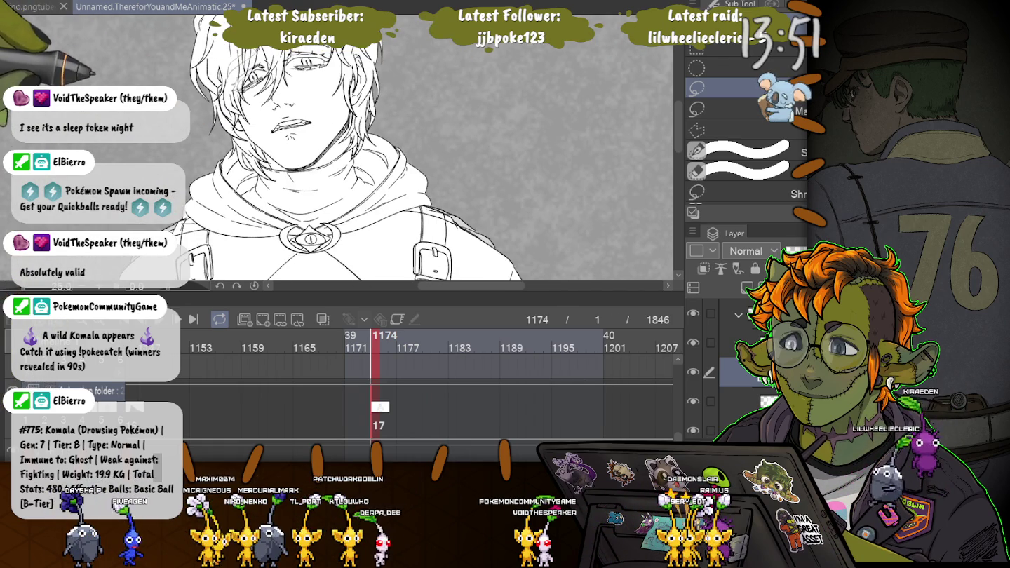
scroll(330, 148, down, 2)
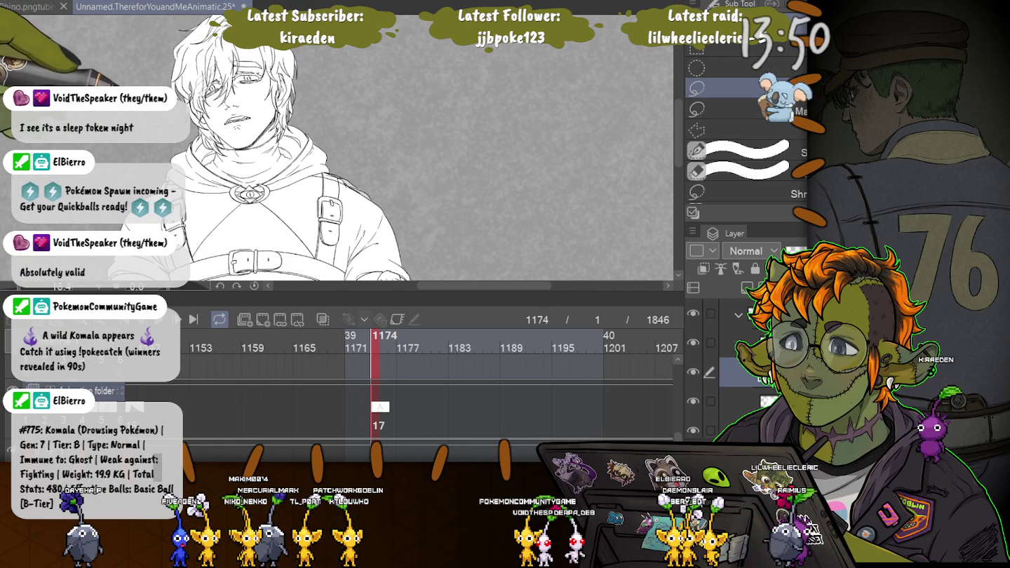
scroll(211, 46, up, 2)
scroll(212, 45, up, 2)
scroll(206, 42, up, 2)
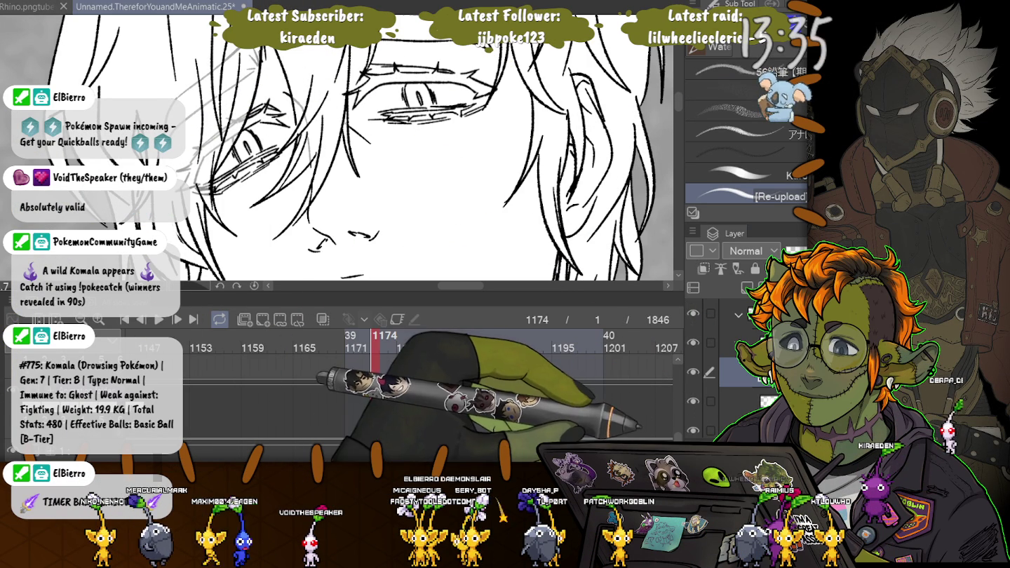
Reselect the frame 1174 cel and switch the Sub Tool panel to the Favorites set with Tattoo Liner
click(380, 410)
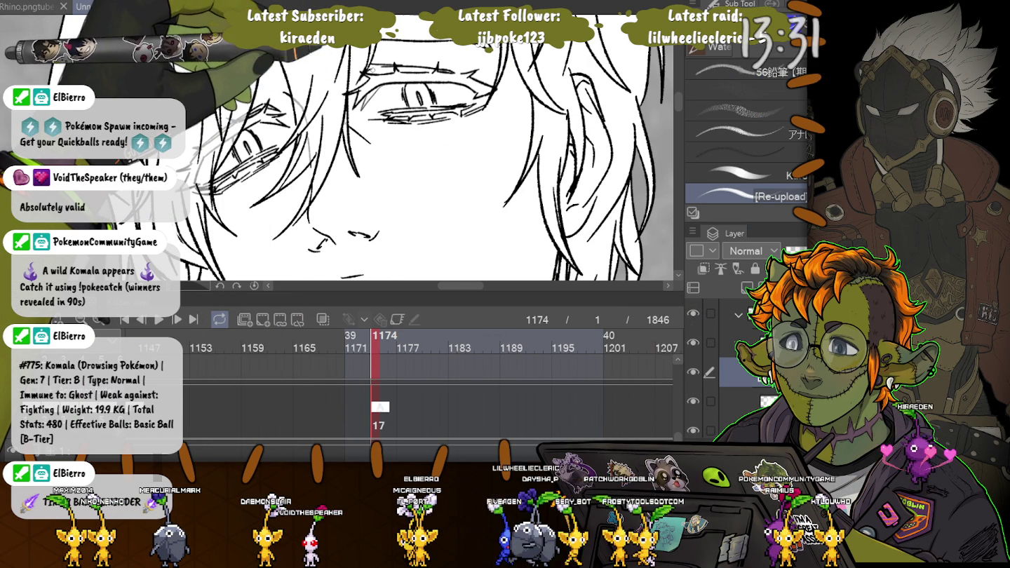
click(716, 69)
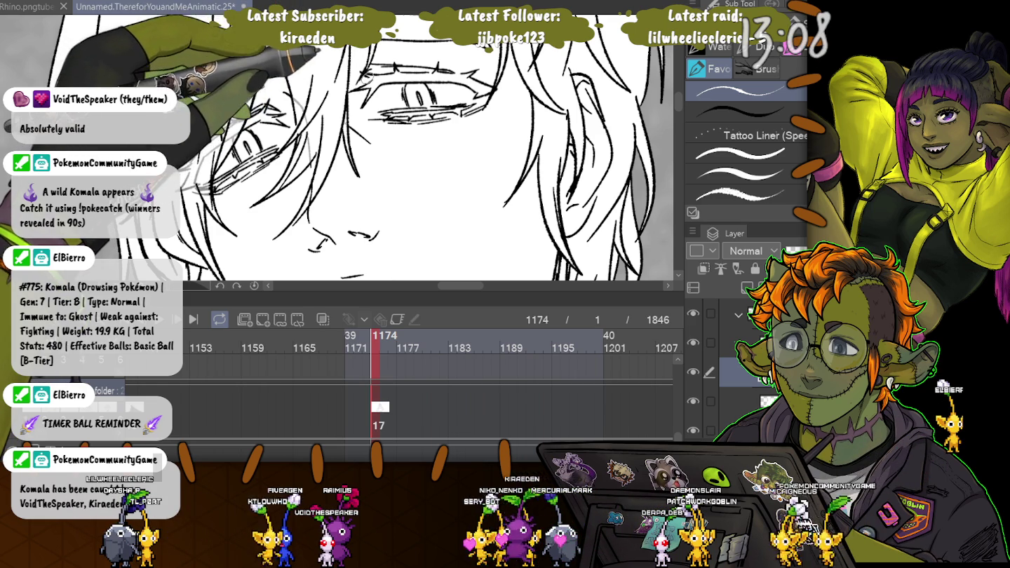
scroll(337, 148, down, 5)
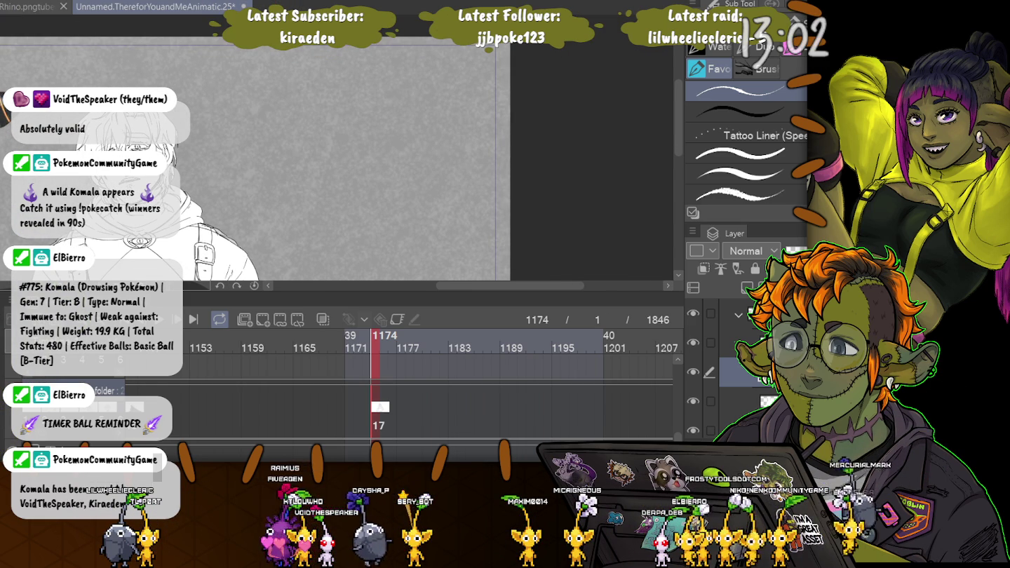
Scrub forward to frame 1175, then check the hands shot at frame 1277
scroll(337, 148, up, 2)
scroll(338, 147, up, 2)
scroll(337, 148, down, 2)
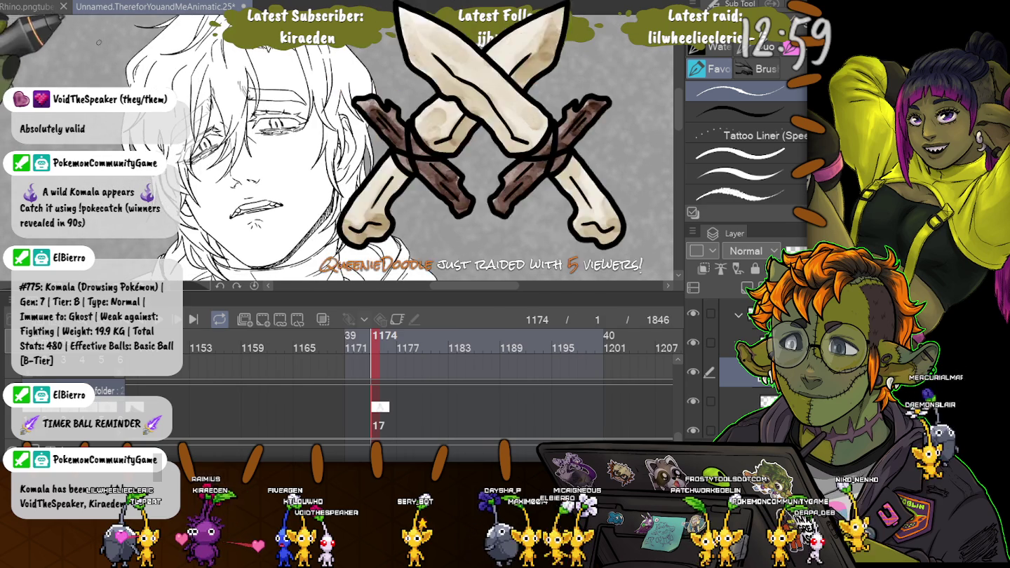
scroll(336, 148, down, 2)
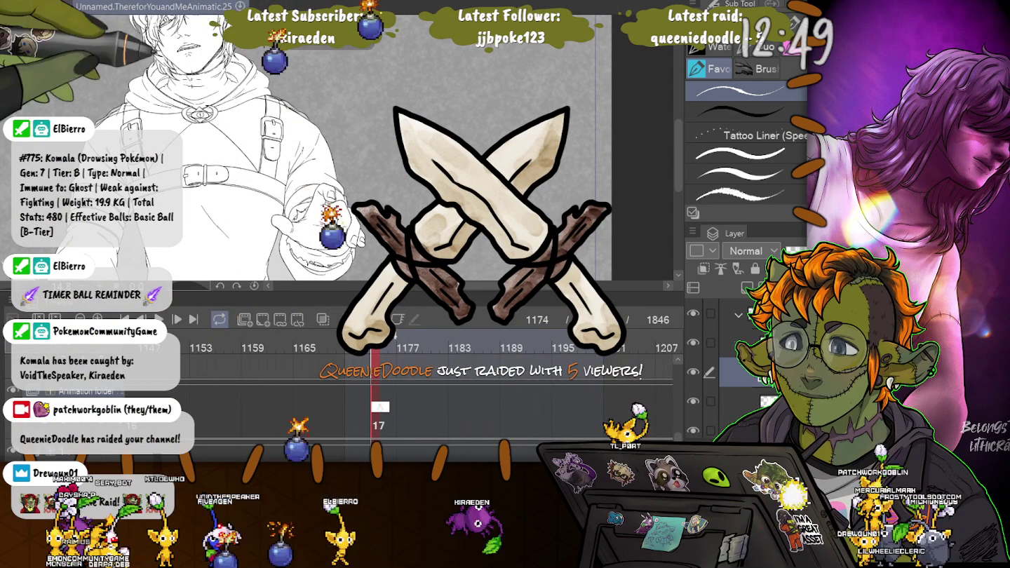
scroll(330, 140, up, 1)
scroll(330, 140, down, 2)
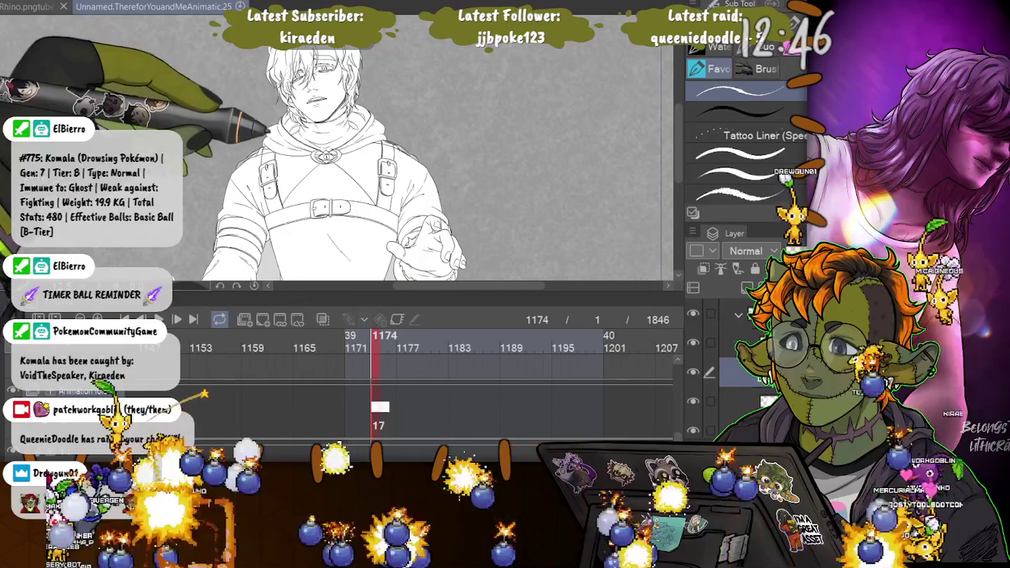
scroll(330, 141, down, 1)
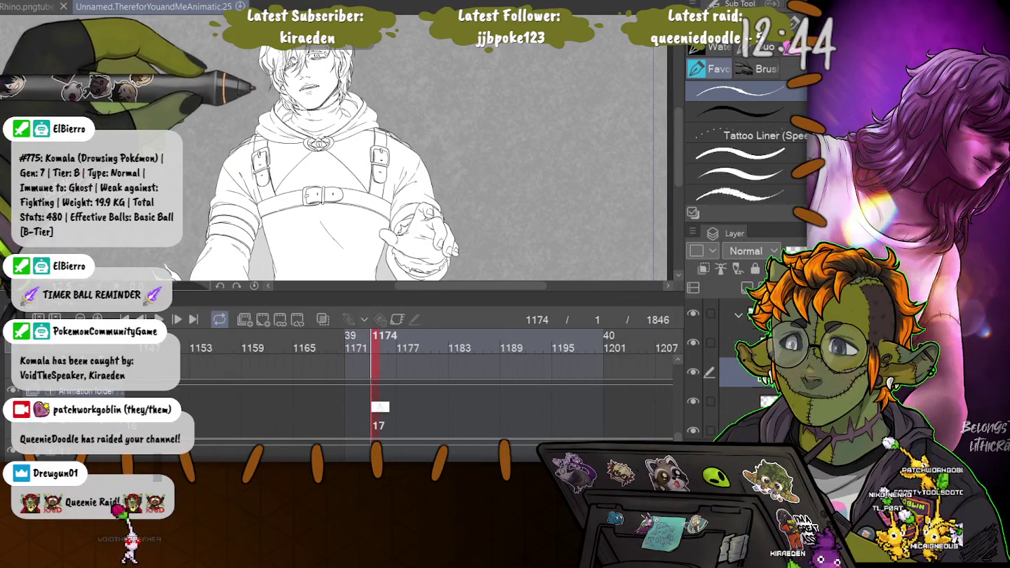
drag(372, 335, 398, 336)
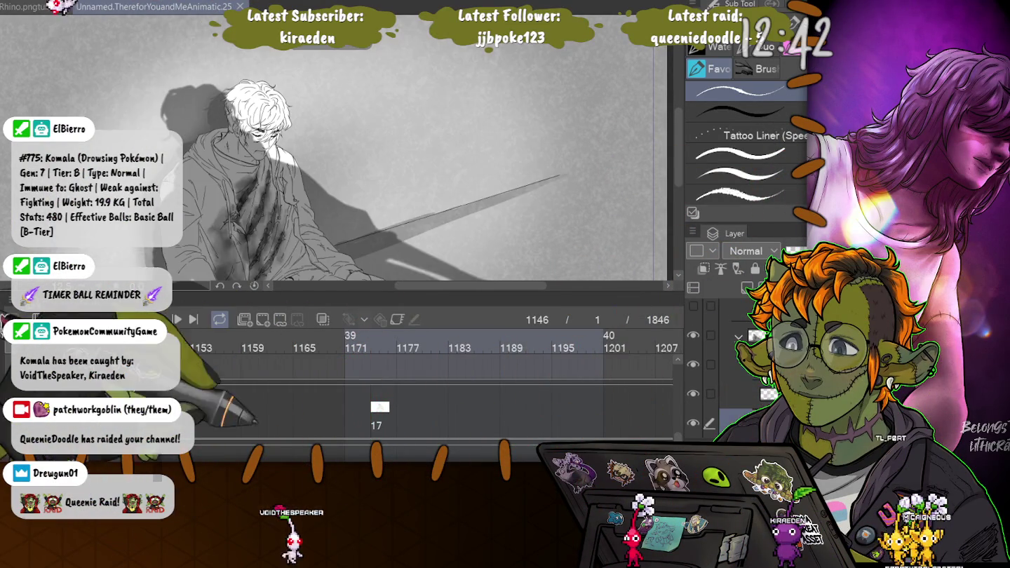
scroll(435, 364, right, 3)
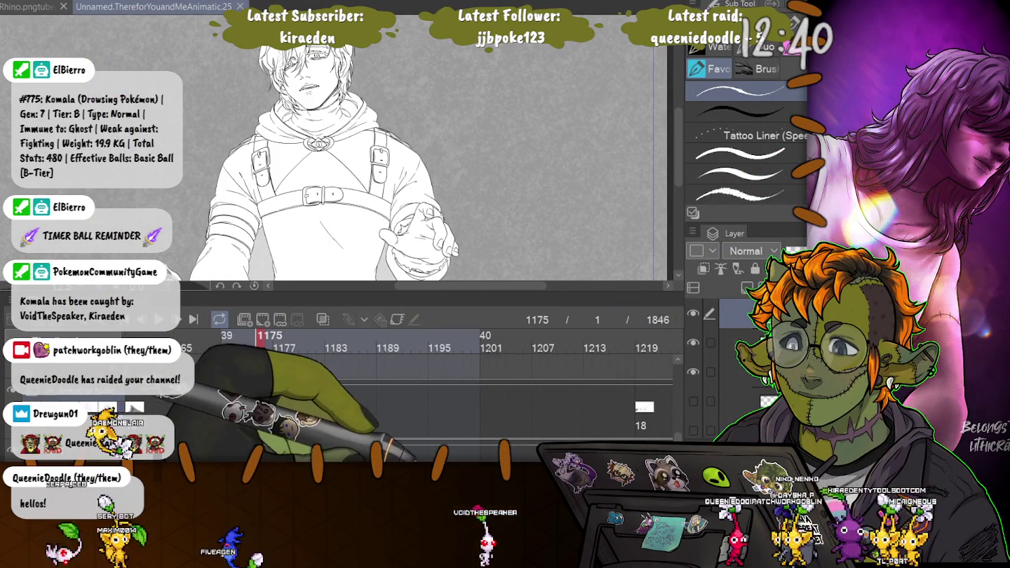
scroll(435, 350, right, 3)
click(644, 336)
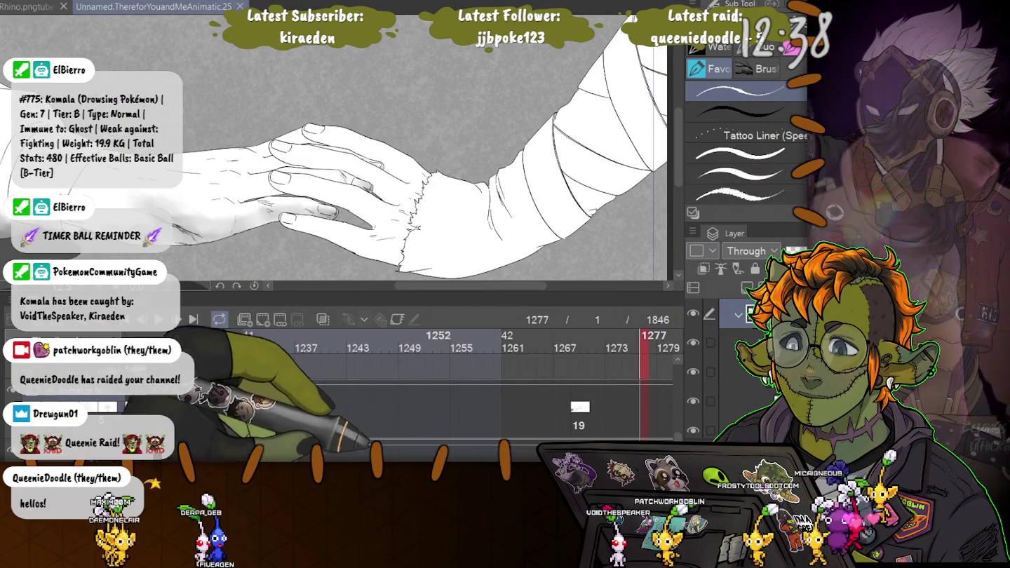
Go back to frame 1177, where the hooded man reaches out on cel 18
scroll(435, 365, left, 6)
scroll(435, 365, right, 2)
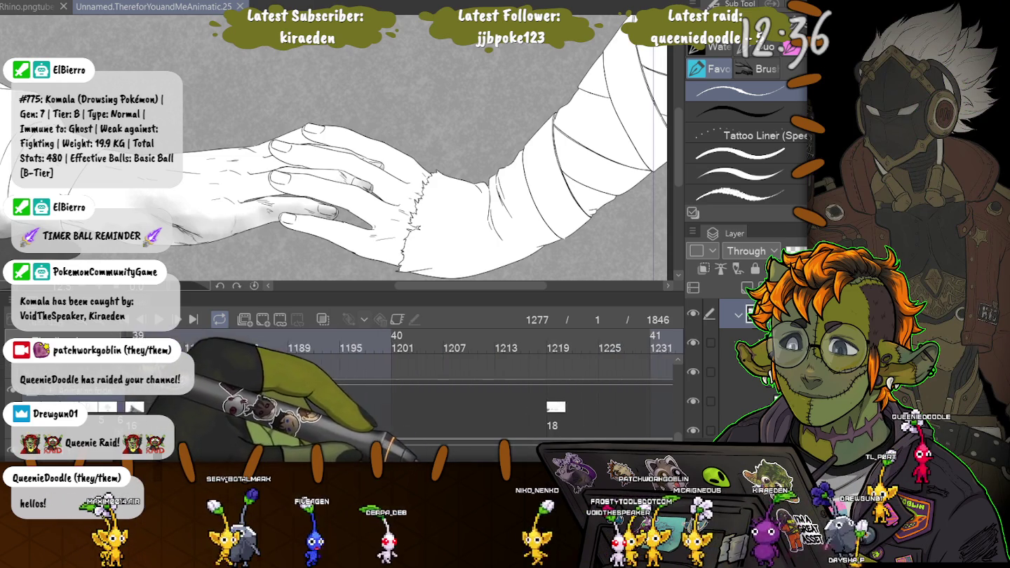
scroll(435, 365, right, 1)
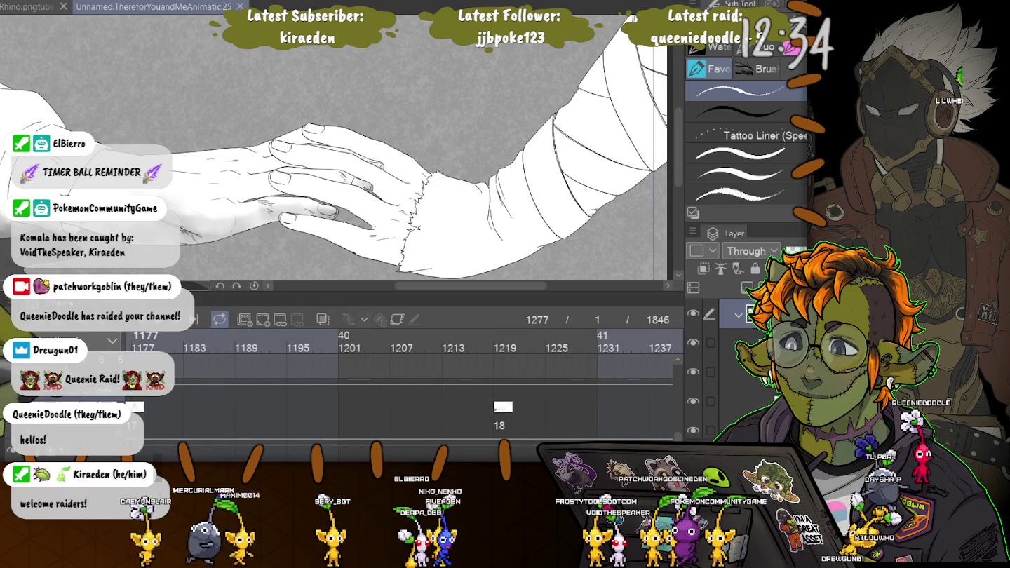
click(135, 337)
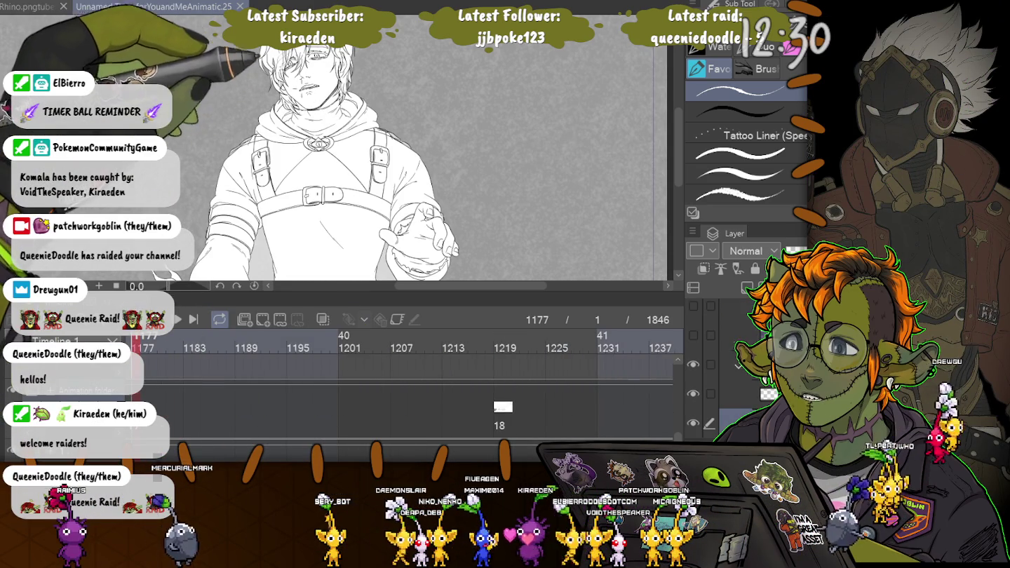
scroll(337, 141, up, 3)
scroll(337, 140, up, 3)
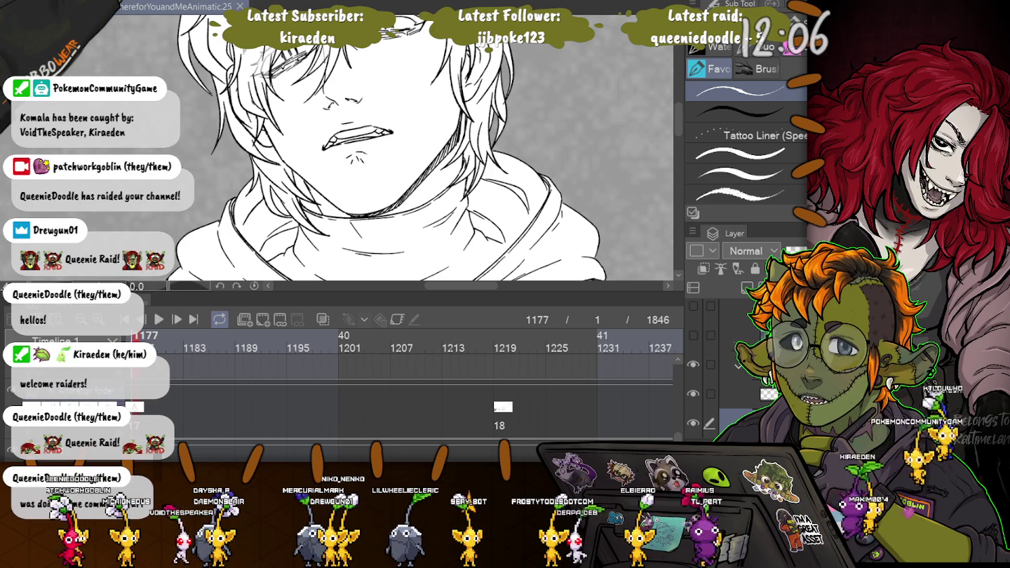
scroll(387, 148, up, 3)
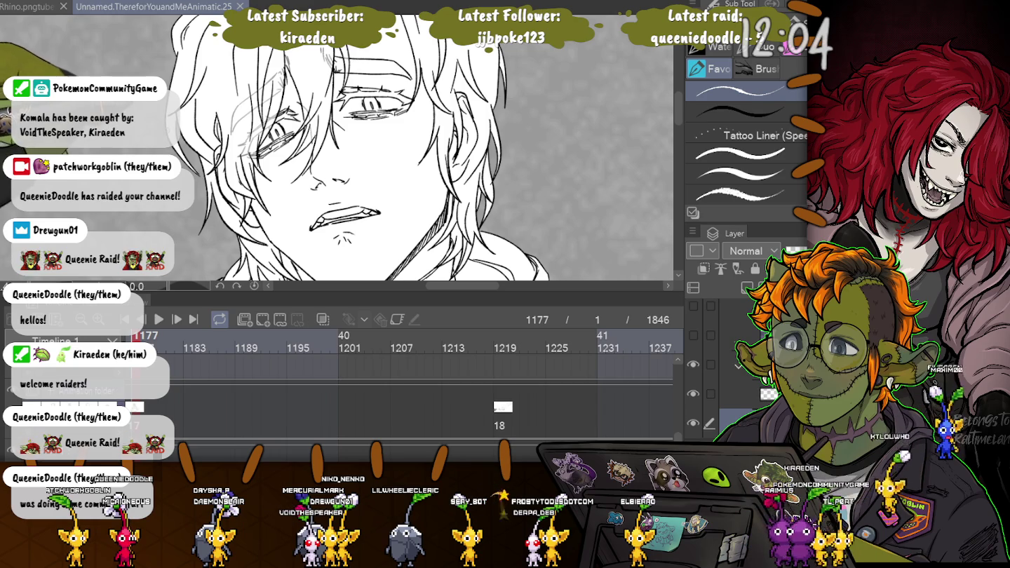
scroll(336, 83, up, 1)
scroll(335, 84, up, 2)
scroll(336, 83, up, 2)
scroll(335, 83, up, 2)
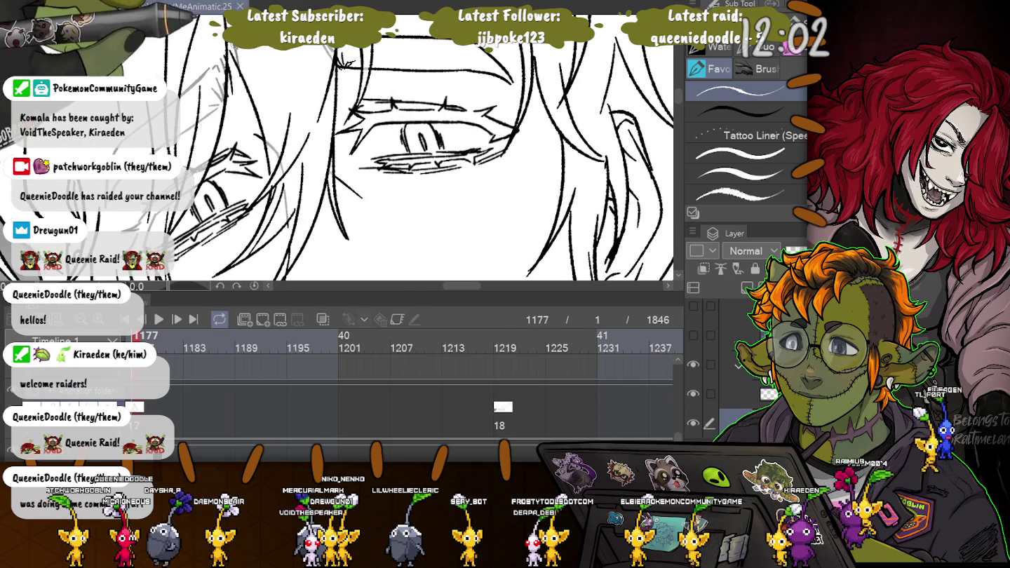